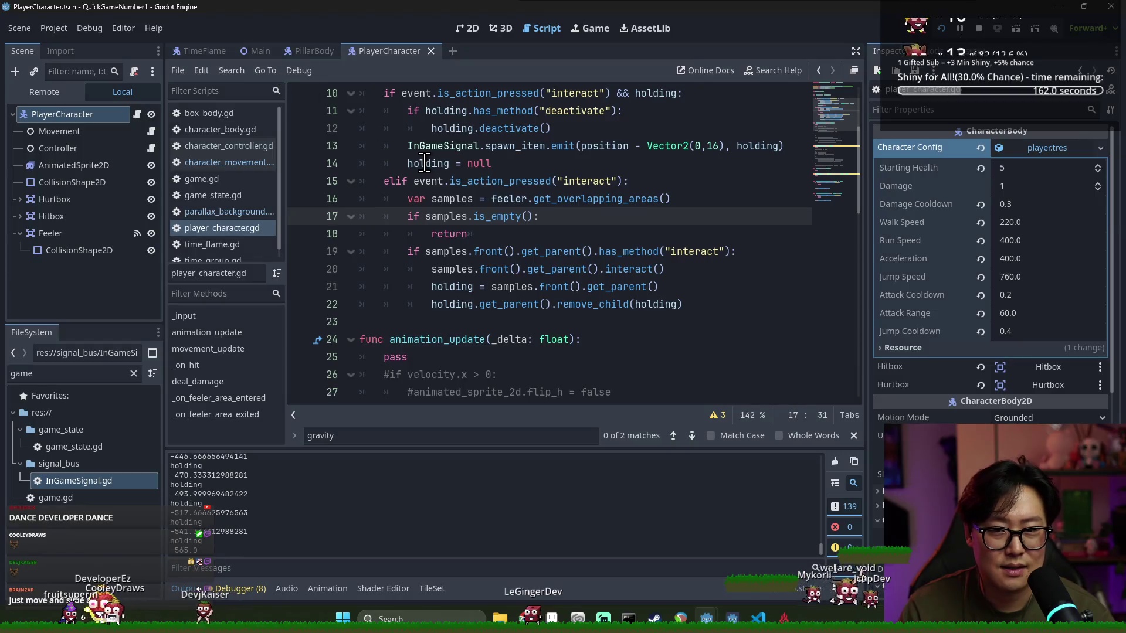
Open the Movement node's character_movement.gd script at the gravity and falling logic near line 235
{"action": "left_click", "coordinate": [404, 164]}
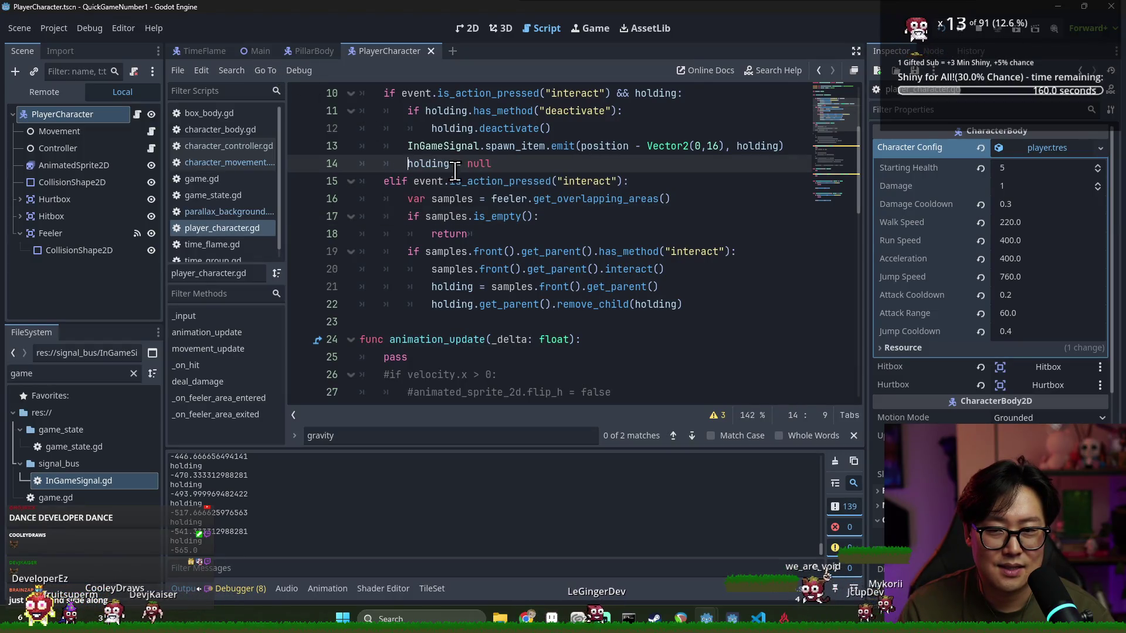
{"action": "scroll", "coordinate": [464, 186], "scroll_direction": "up", "scroll_amount": 1}
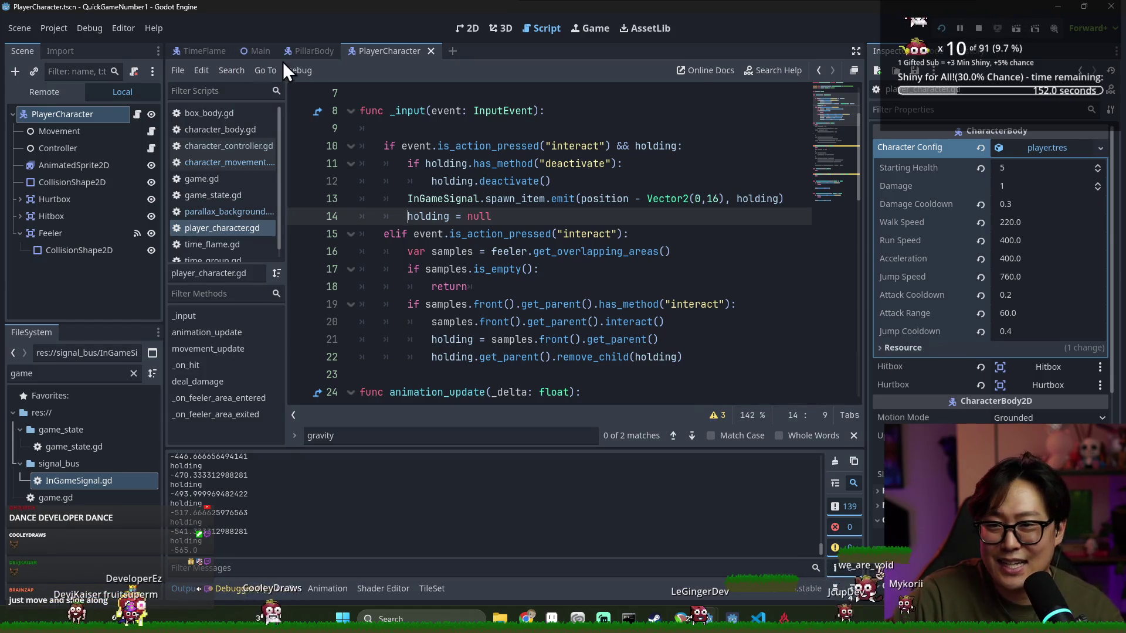
{"action": "left_click", "coordinate": [152, 132]}
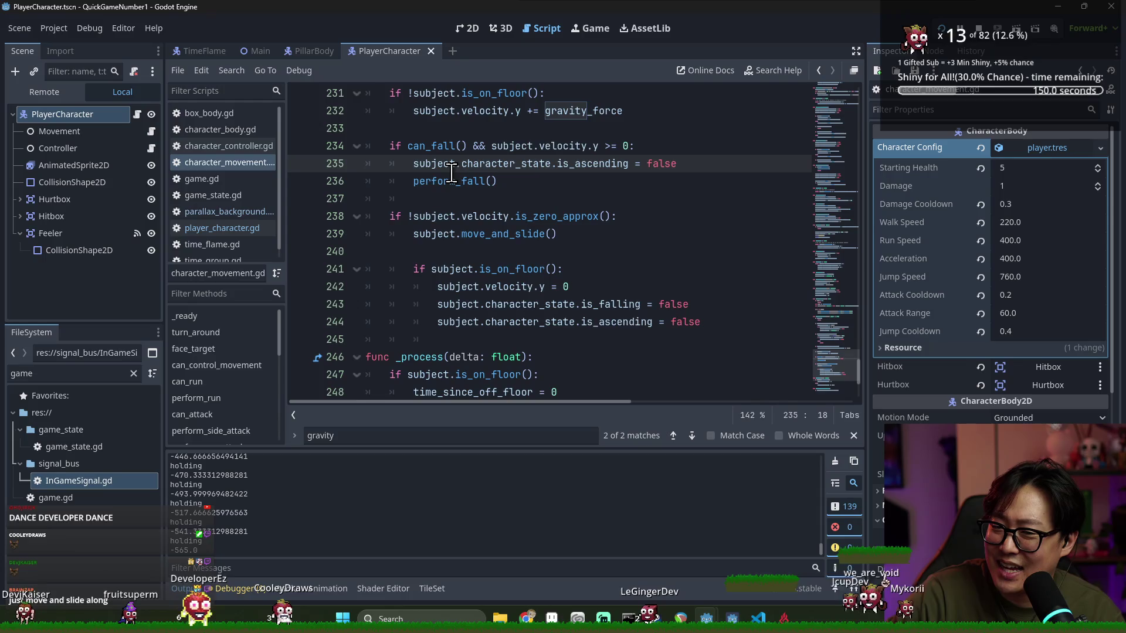
Move the subject.move_and_slide() line up below perform_fall() and remove its extra indentation
{"action": "scroll", "coordinate": [464, 185], "scroll_direction": "up", "scroll_amount": 2}
{"action": "scroll", "coordinate": [493, 221], "scroll_direction": "up", "scroll_amount": 1}
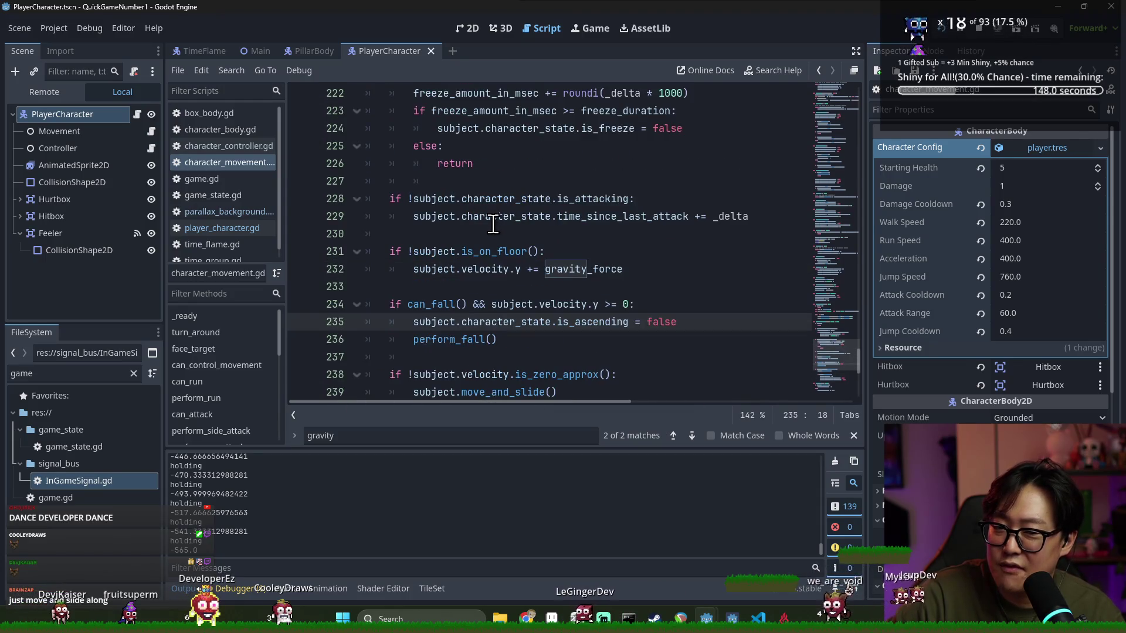
{"action": "scroll", "coordinate": [496, 227], "scroll_direction": "down", "scroll_amount": 2}
{"action": "scroll", "coordinate": [508, 229], "scroll_direction": "down", "scroll_amount": 1}
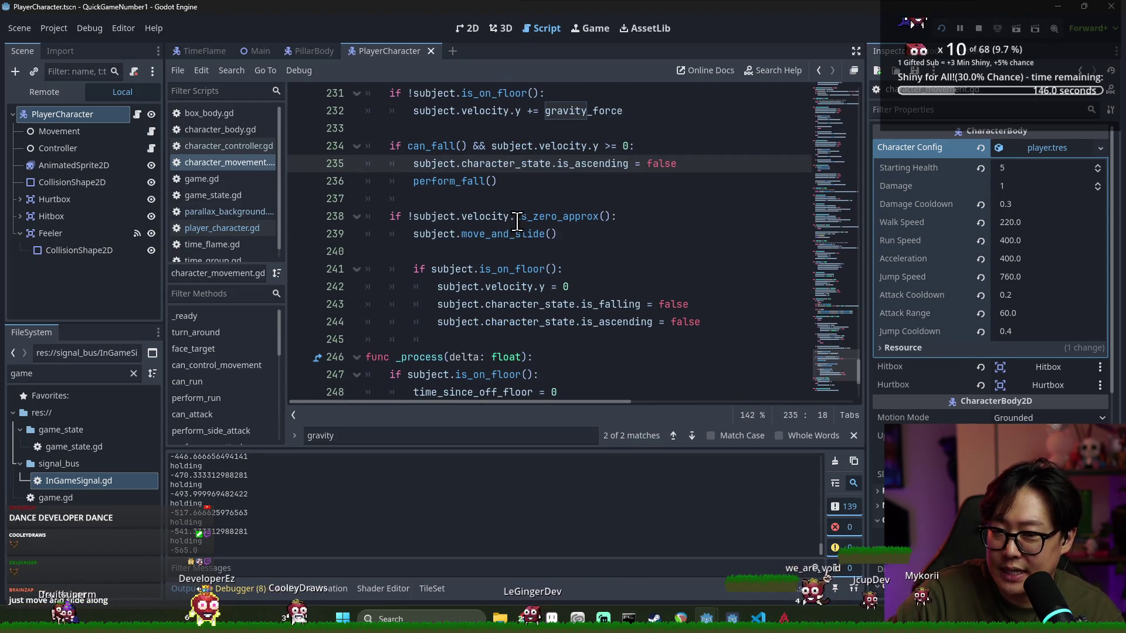
{"action": "mouse_move", "coordinate": [517, 221]}
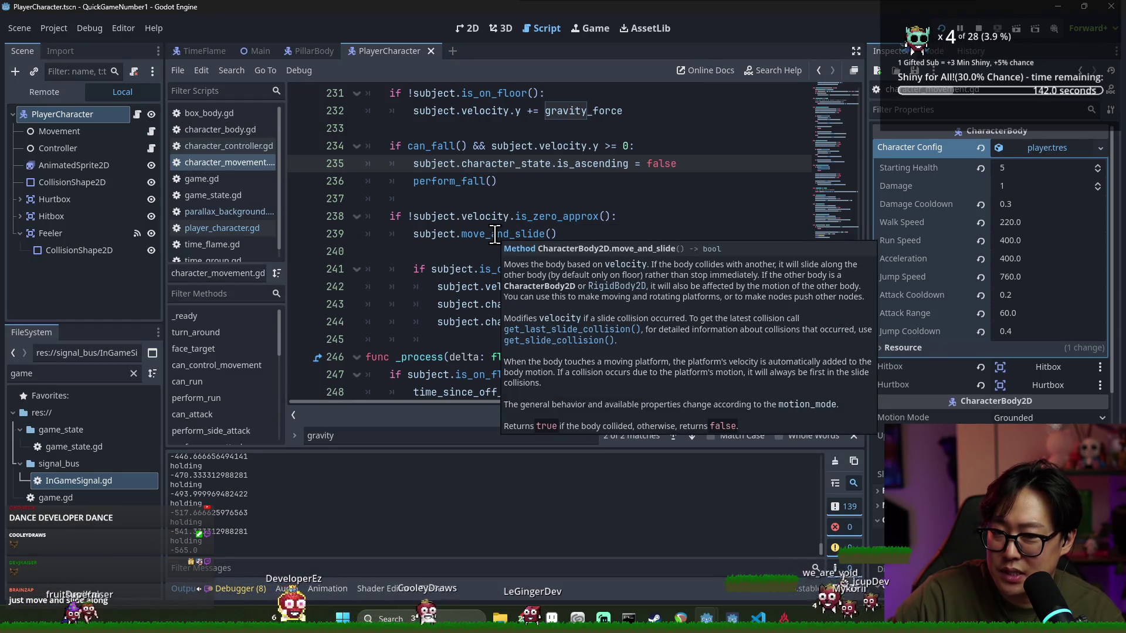
{"action": "triple_click", "coordinate": [508, 238]}
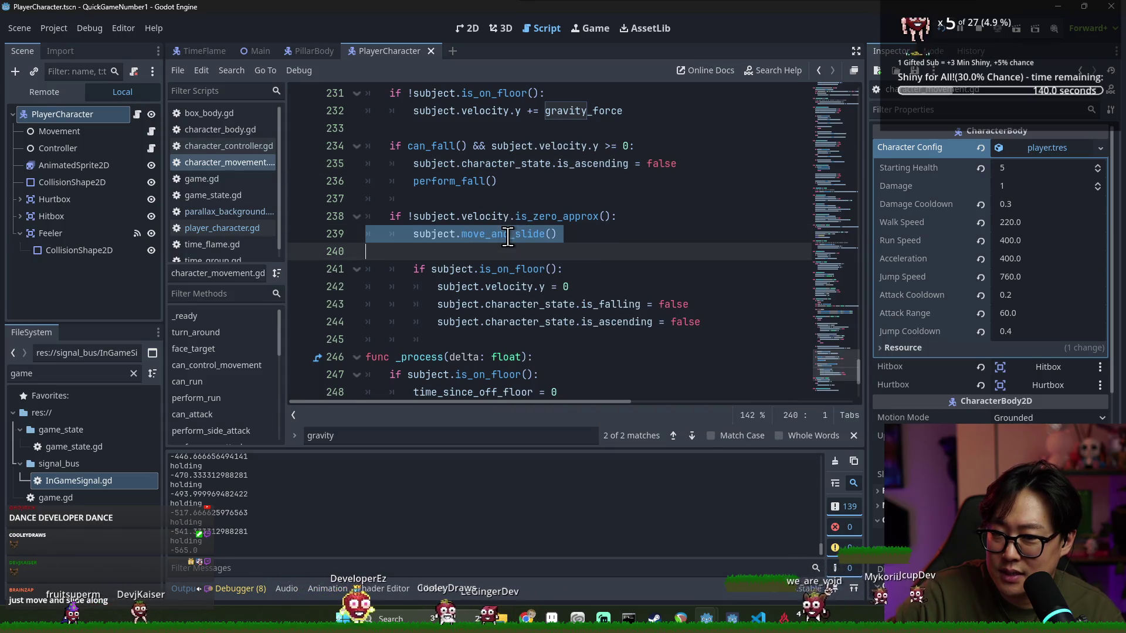
{"action": "left_click_drag", "start_coordinate": [492, 234], "coordinate": [487, 204]}
{"action": "key", "text": "shift+Tab"}
{"action": "key", "text": "shift+Tab"}
{"action": "key", "text": "shift+Tab"}
{"action": "key", "text": "alt+Up"}
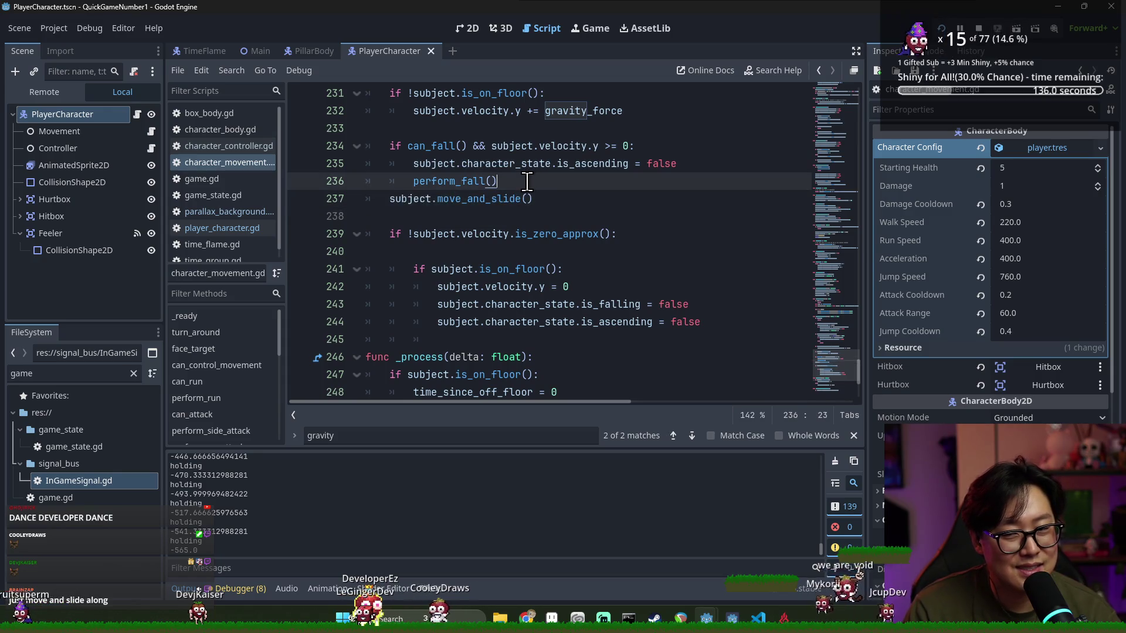
Delete the leftover empty line under the is_zero_approx velocity check
{"action": "left_click", "coordinate": [502, 235]}
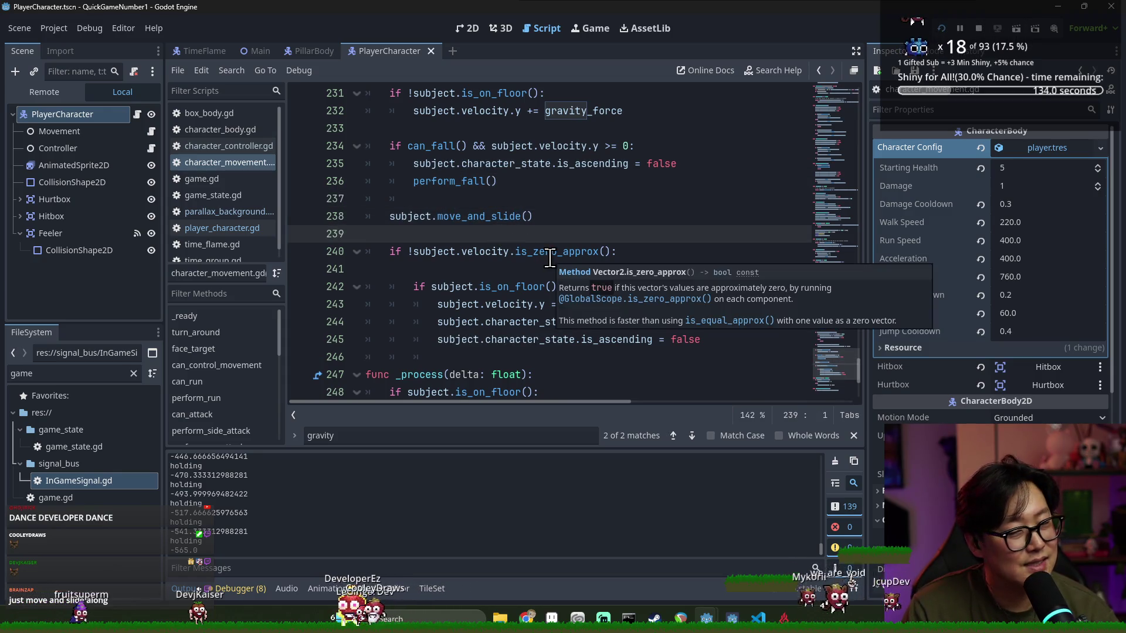
{"action": "mouse_move", "coordinate": [557, 253]}
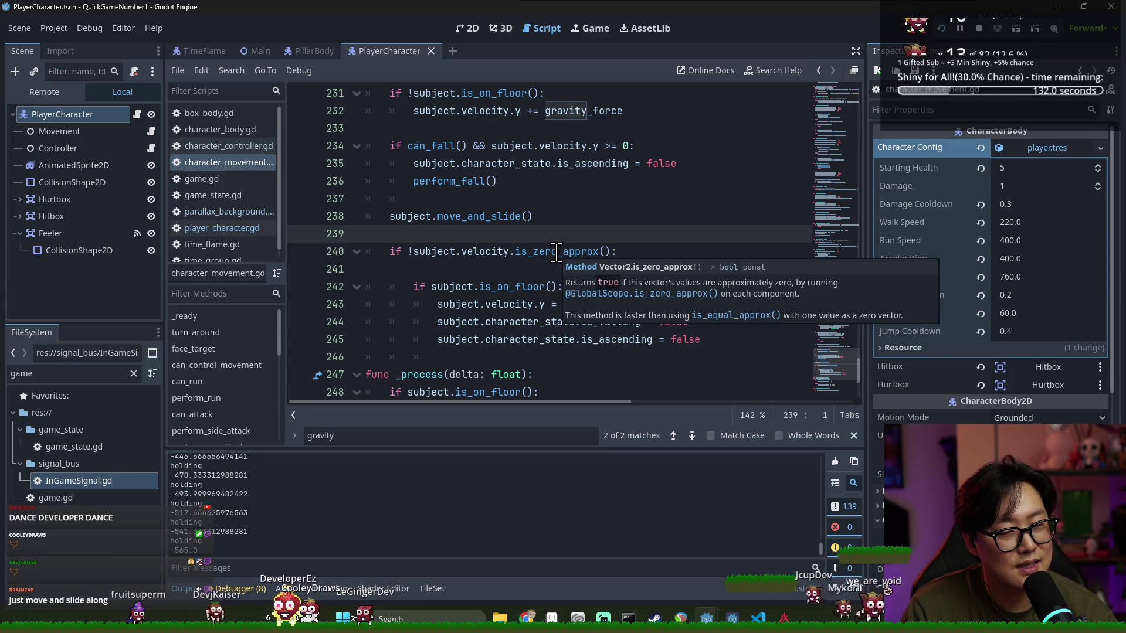
{"action": "left_click", "coordinate": [532, 268]}
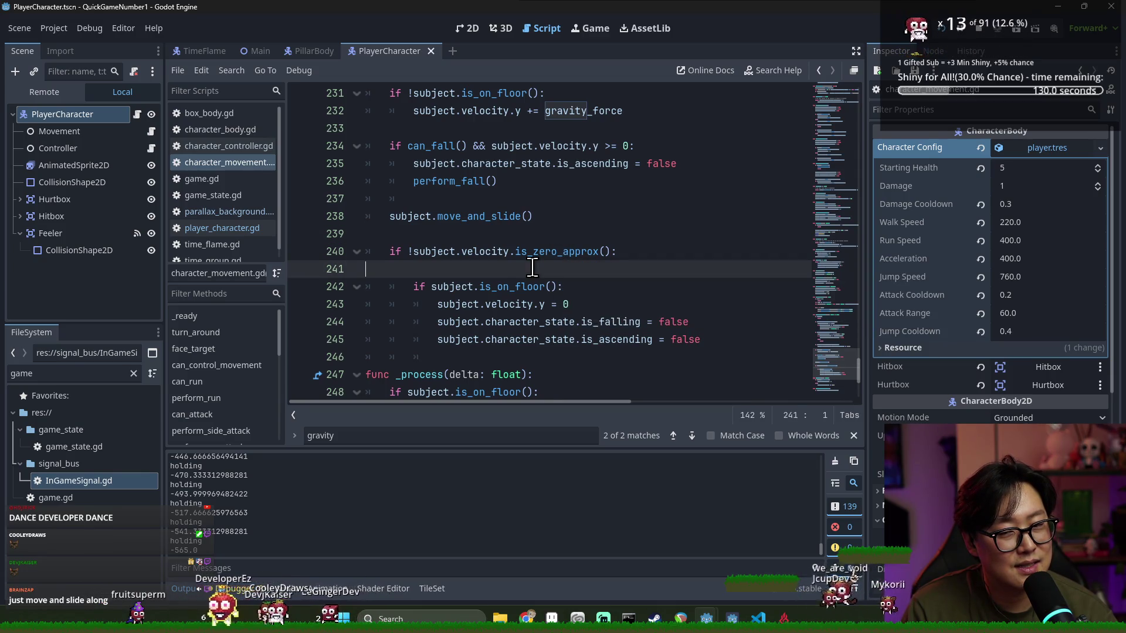
{"action": "key", "text": "BackSpace"}
Run the game and test running right, jumping gaps, and climbing onto the raised floor and floating platform
{"action": "left_click", "coordinate": [955, 25]}
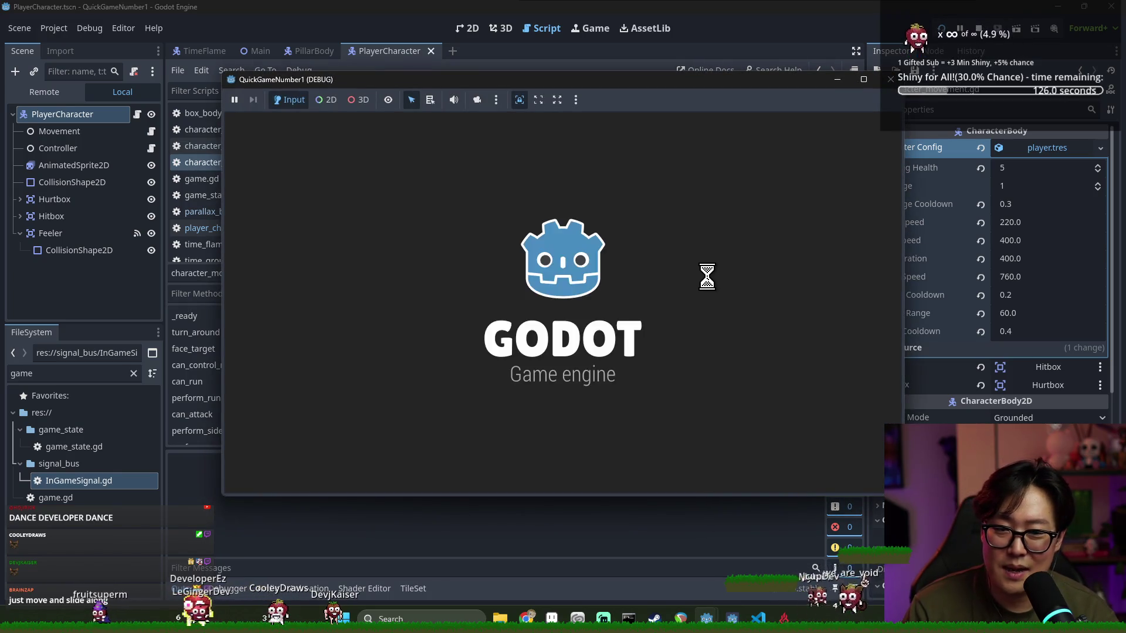
{"action": "key", "text": "Right"}
{"action": "key", "text": "space"}
{"action": "key", "text": "Right"}
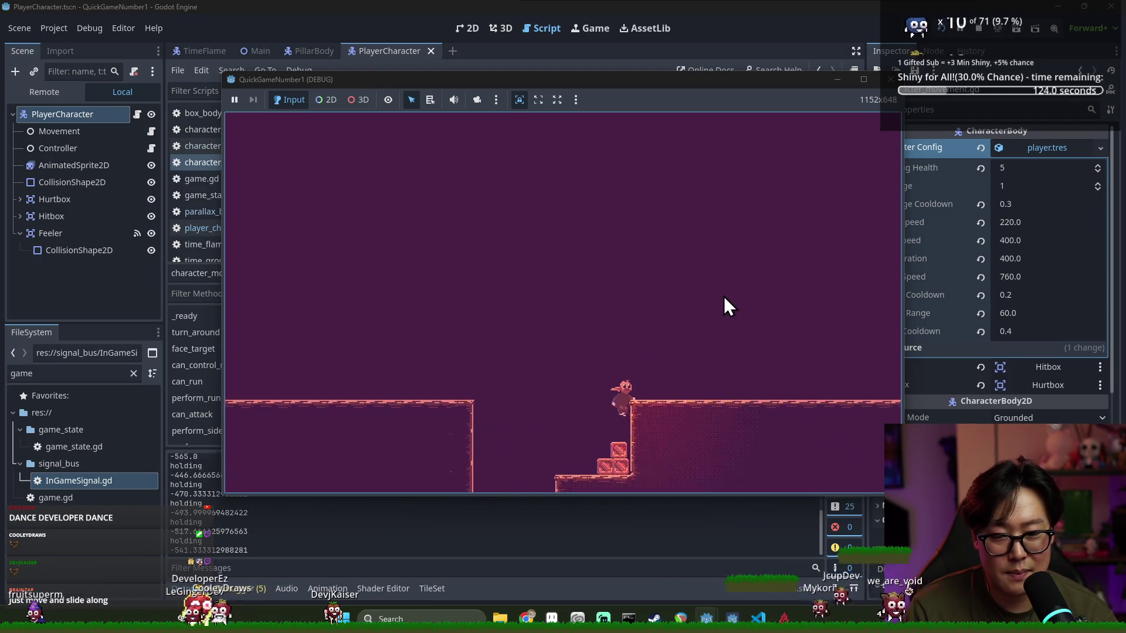
{"action": "key", "text": "Right"}
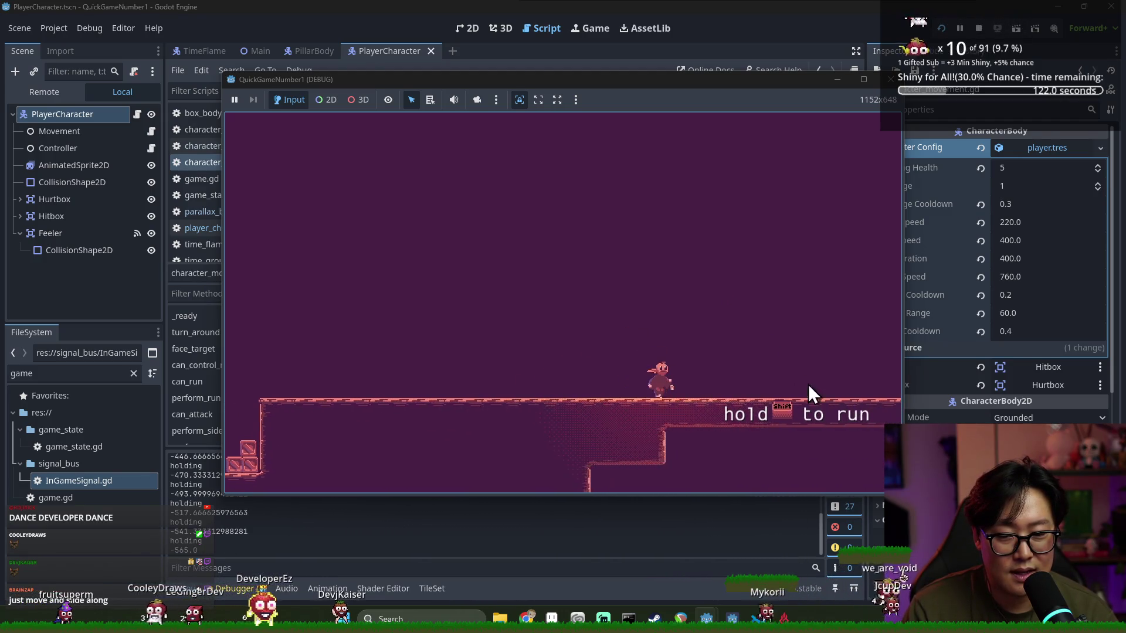
{"action": "key", "text": "Right"}
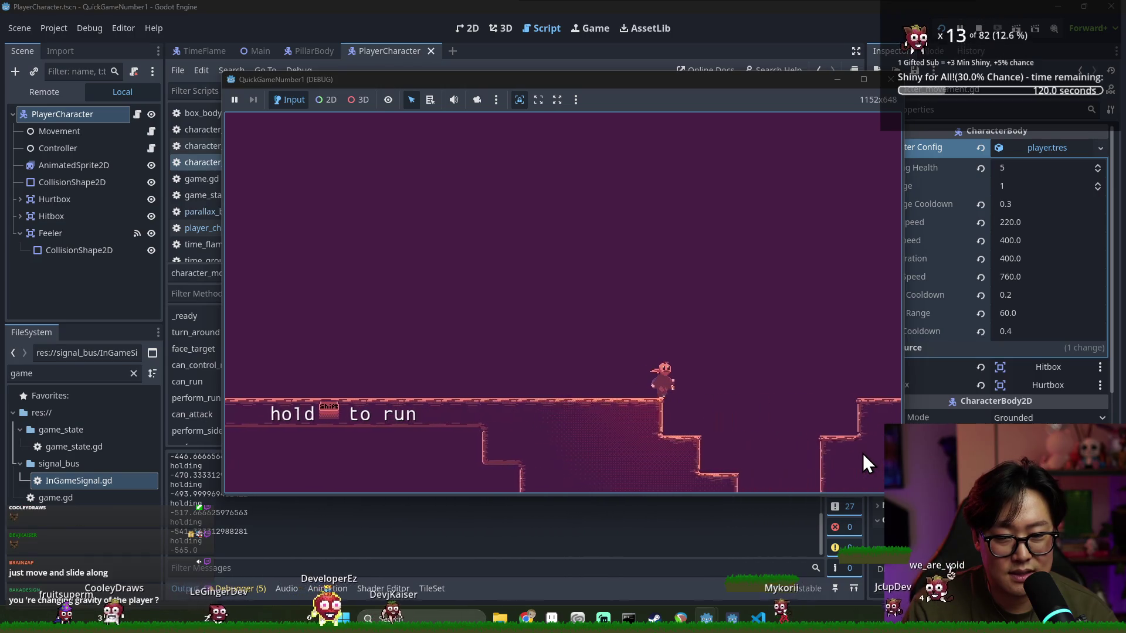
{"action": "key", "text": "Right"}
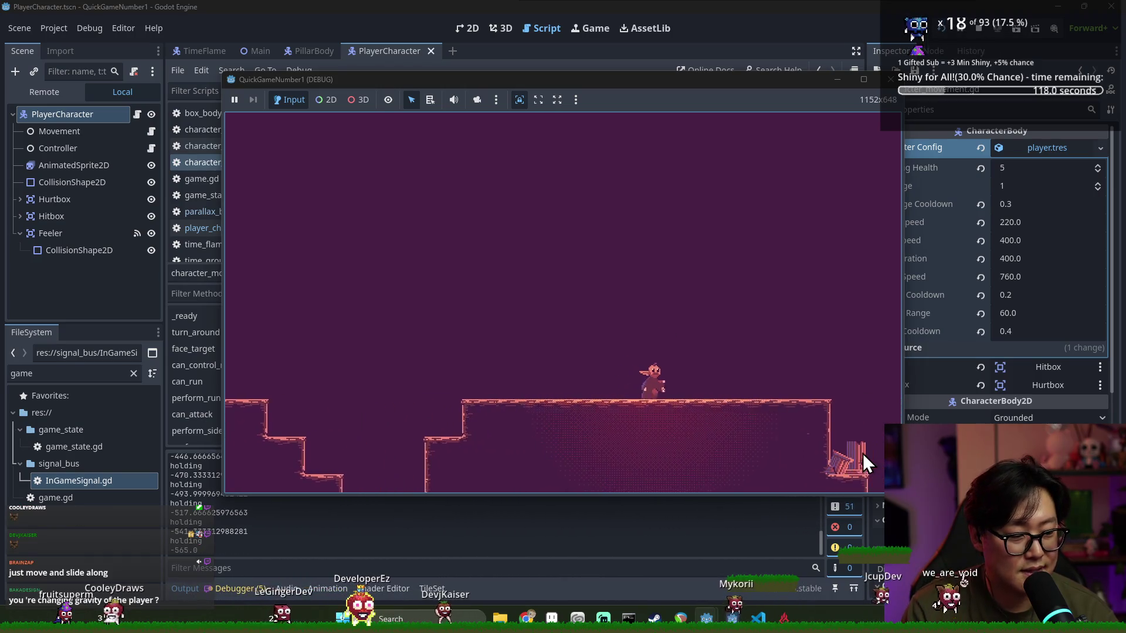
{"action": "key", "text": "Right"}
{"action": "key", "text": "space"}
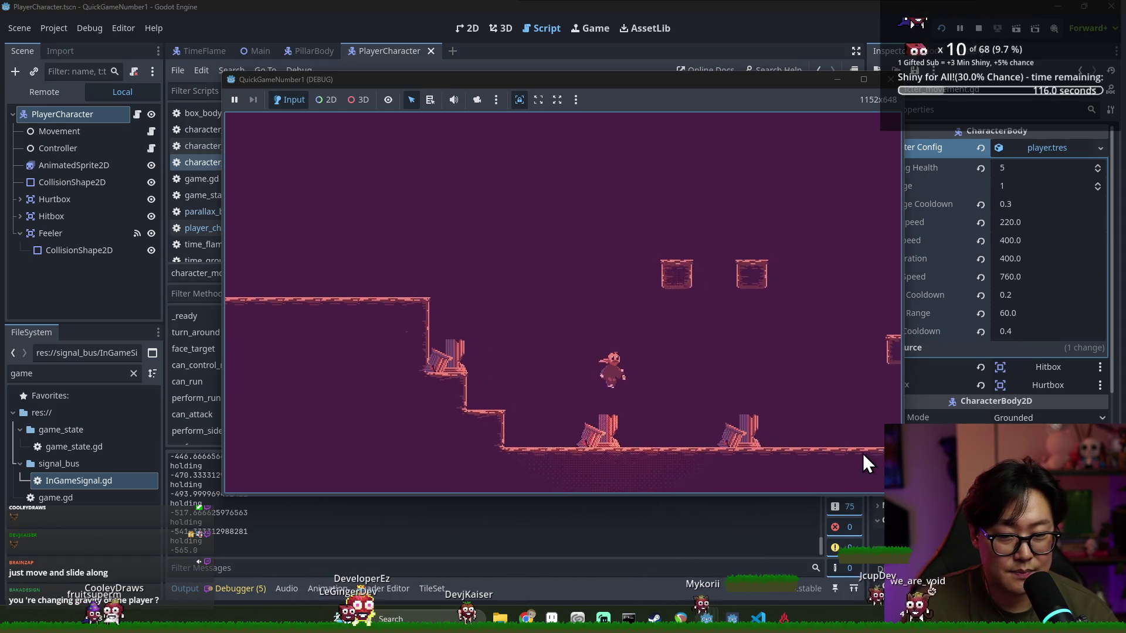
{"action": "key", "text": "Right"}
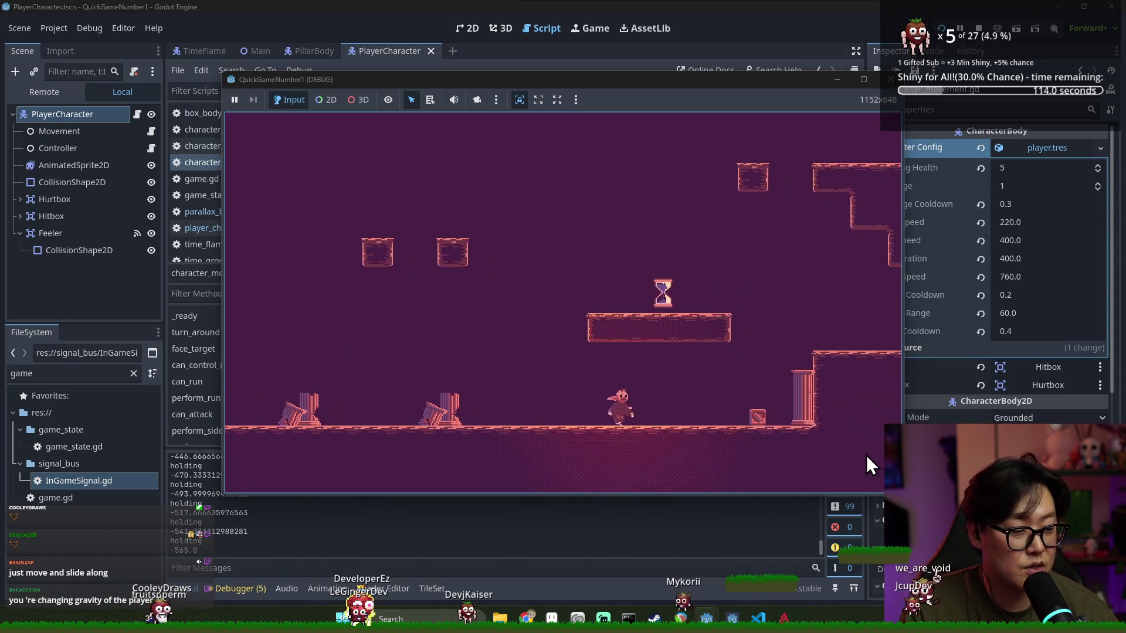
{"action": "key", "text": "space"}
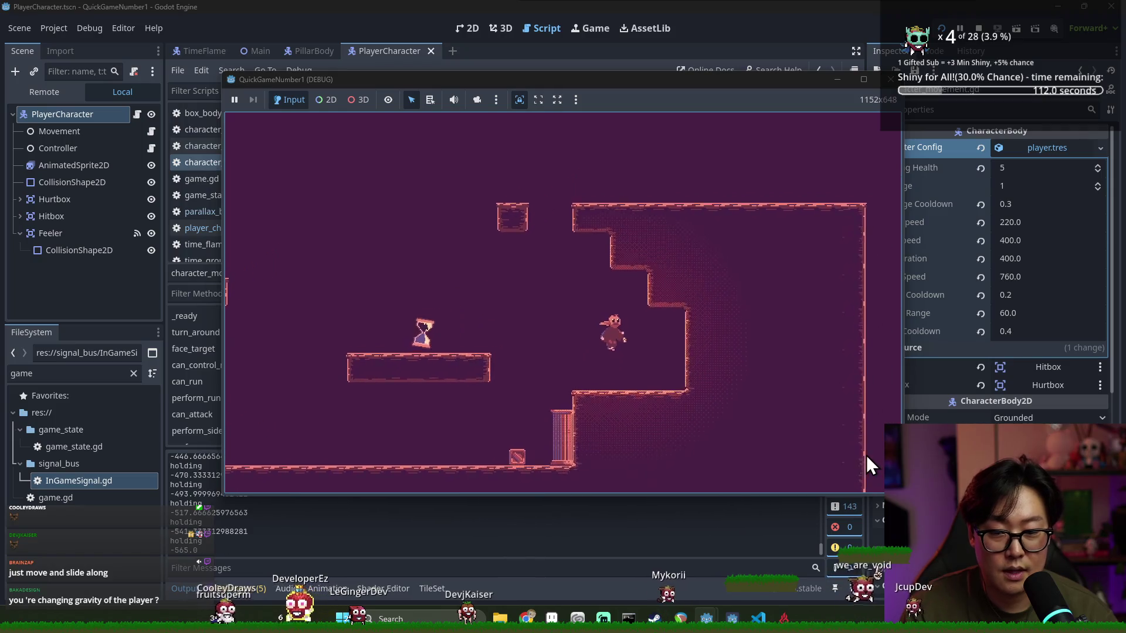
{"action": "key", "text": "Left"}
{"action": "key", "text": "Left"}
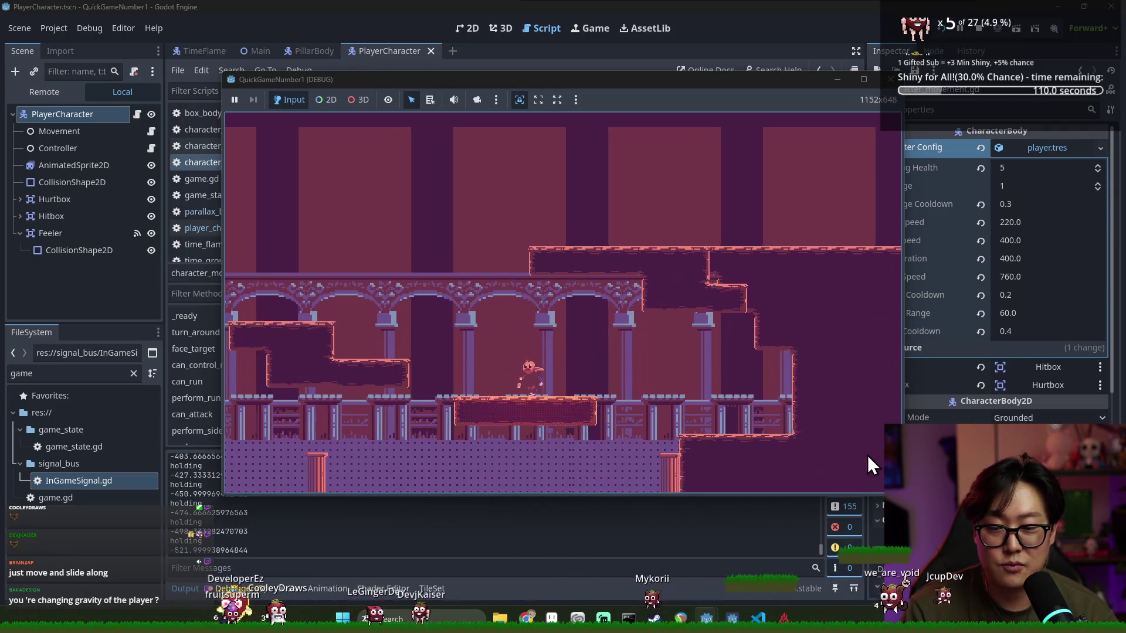
{"action": "key", "text": "Right"}
{"action": "key", "text": "space"}
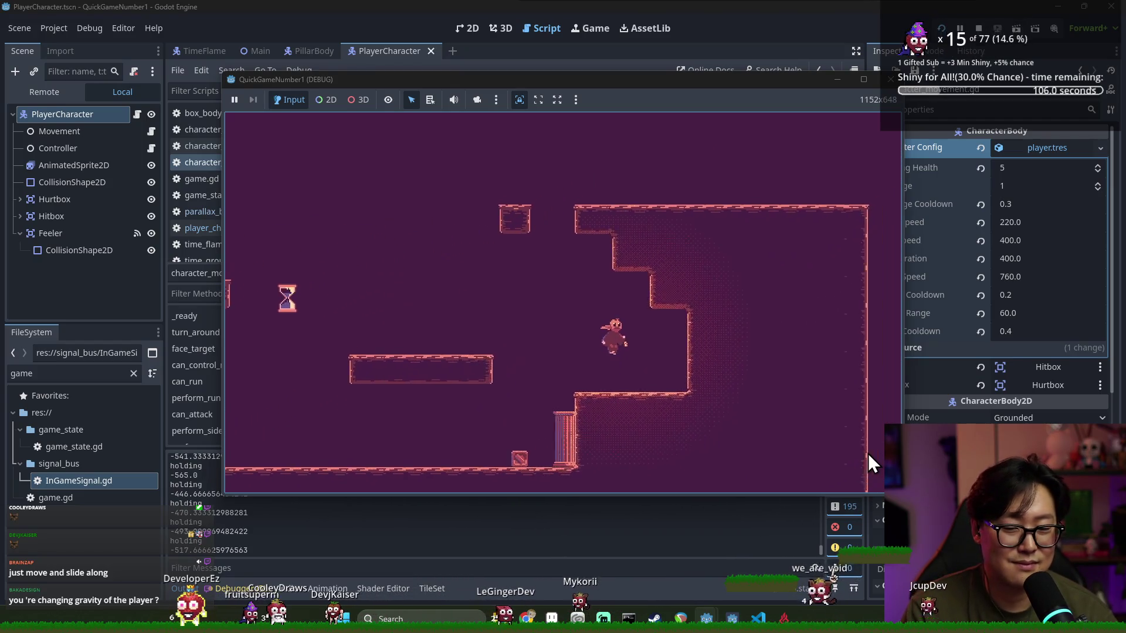
{"action": "key", "text": "Left"}
{"action": "key", "text": "space"}
Keep running and jumping left and right past the stair walls, columned area and floating platforms
{"action": "key", "text": "Left"}
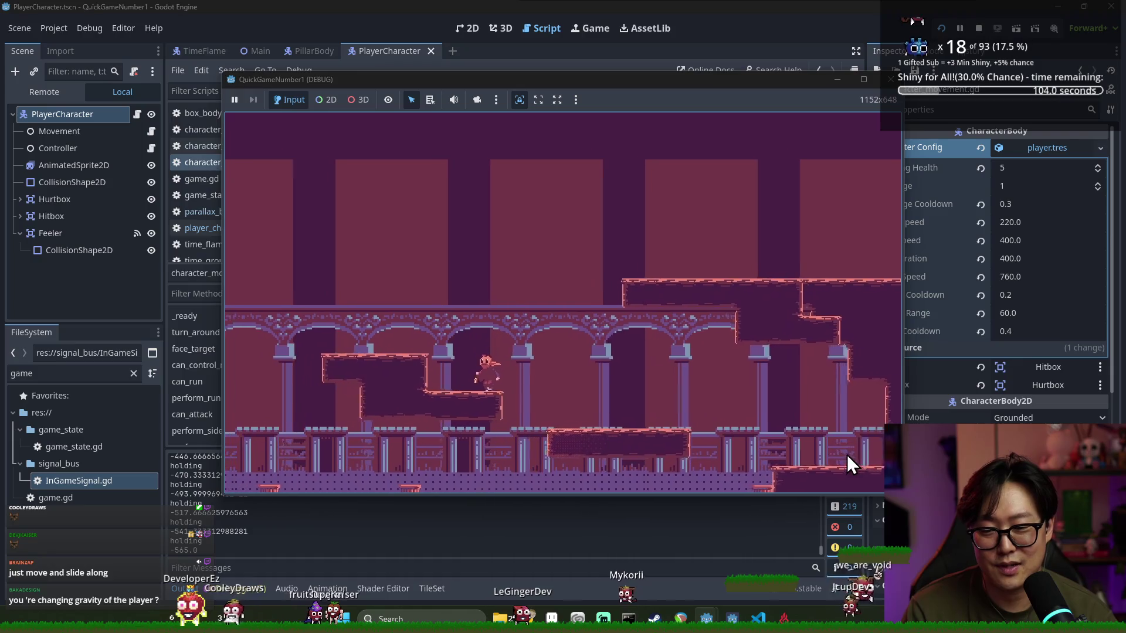
{"action": "key", "text": "Right"}
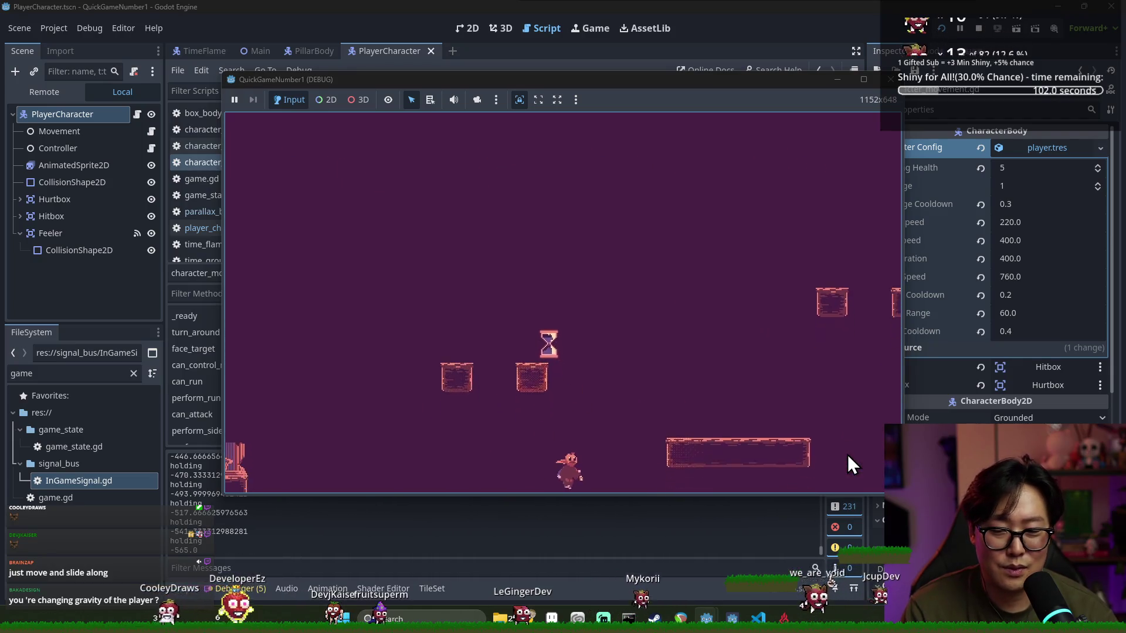
{"action": "key", "text": "space"}
{"action": "key", "text": "Left"}
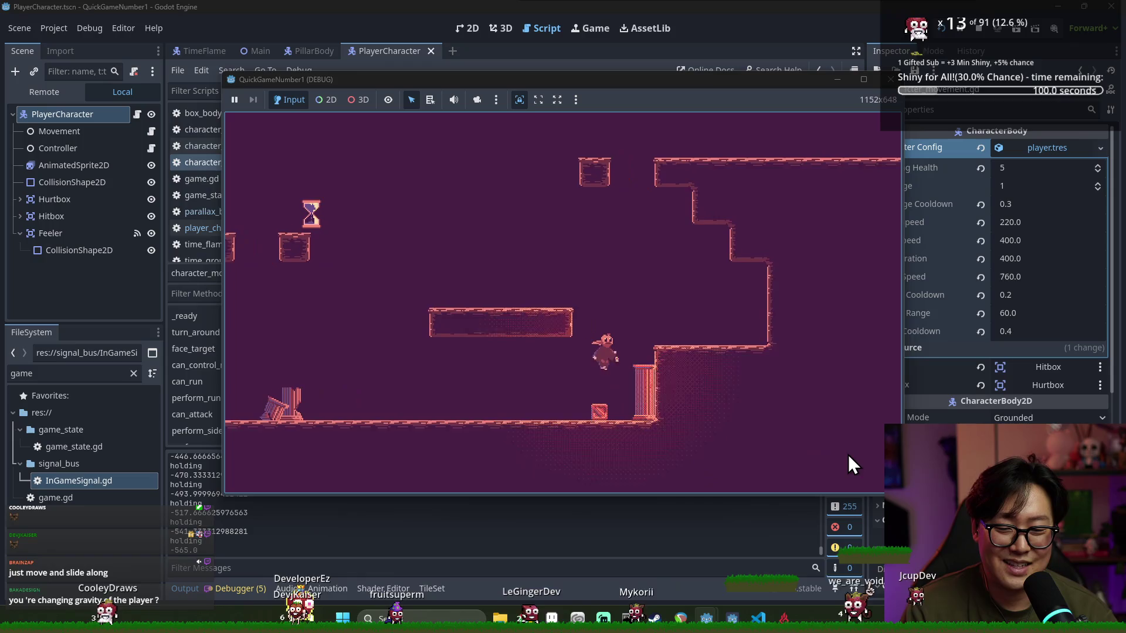
{"action": "key", "text": "space"}
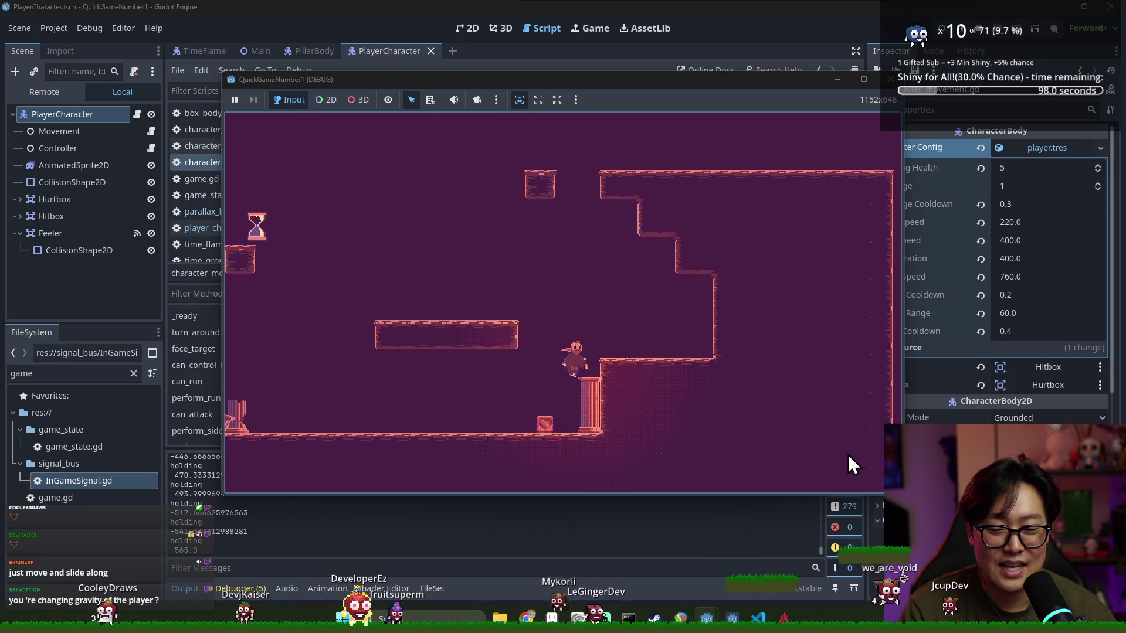
{"action": "key", "text": "Left"}
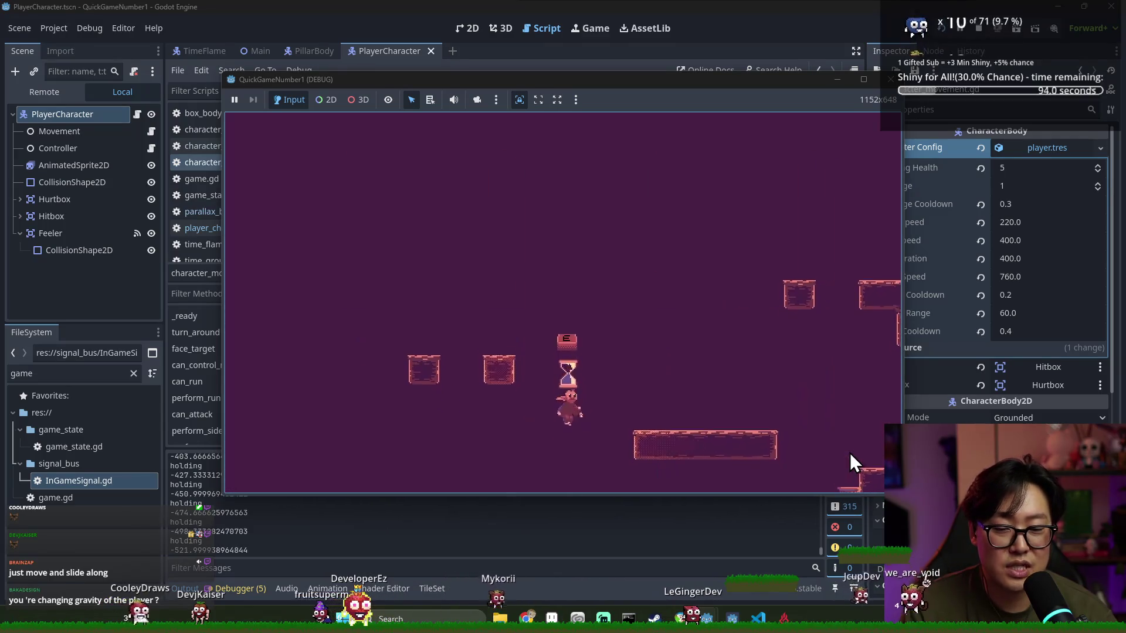
{"action": "key", "text": "Right"}
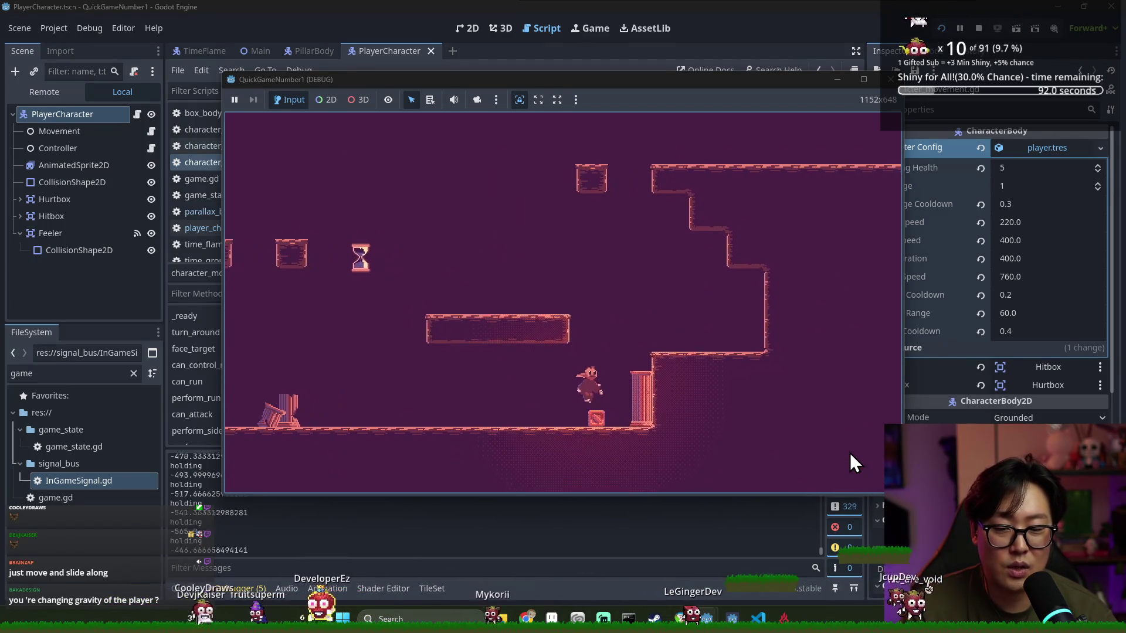
{"action": "key", "text": "space"}
{"action": "key", "text": "Left"}
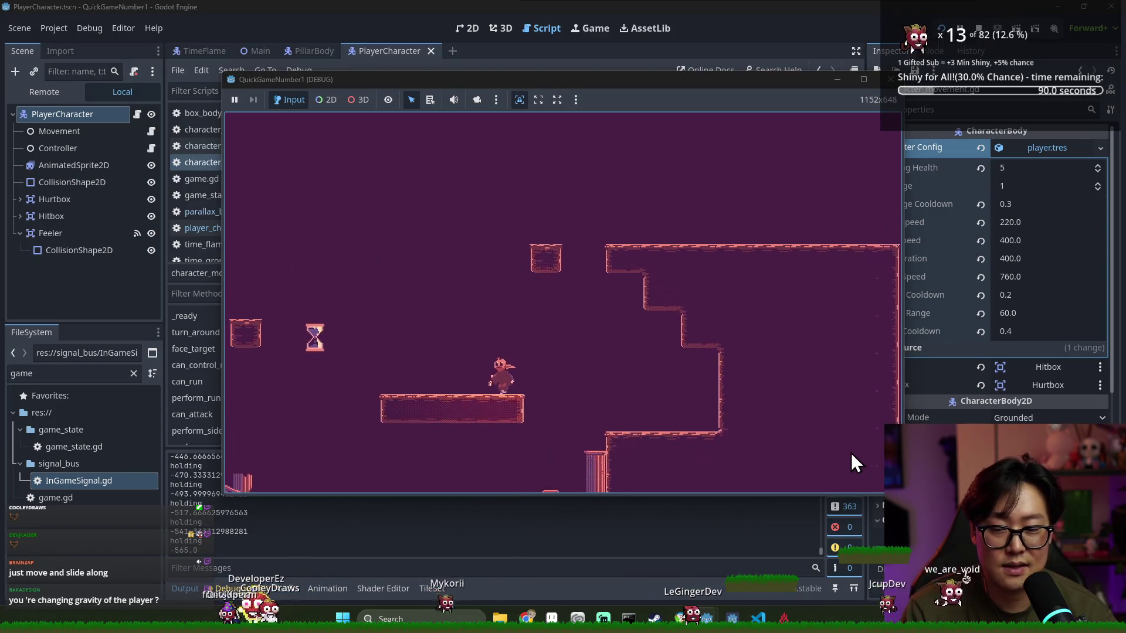
{"action": "key", "text": "Left"}
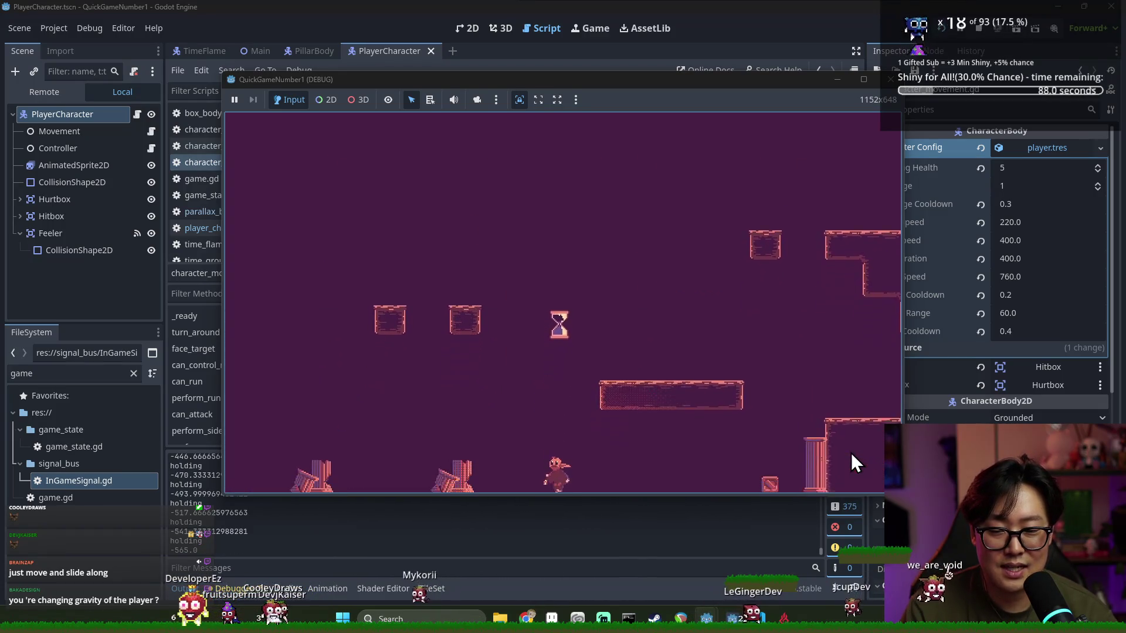
{"action": "key", "text": "Right"}
{"action": "key", "text": "space"}
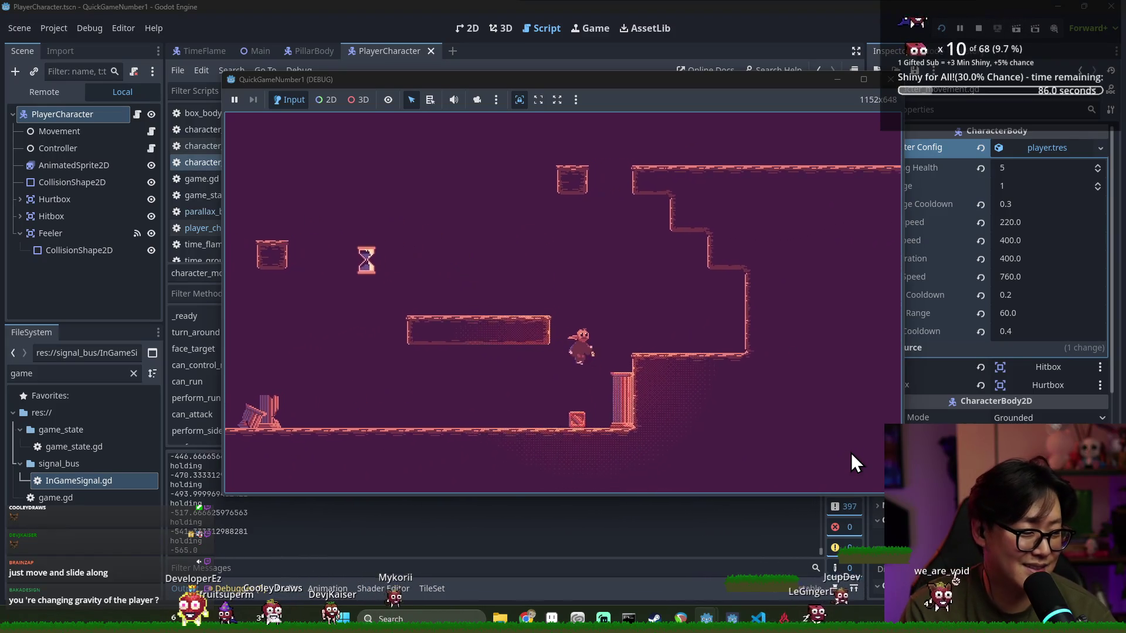
{"action": "key", "text": "space"}
{"action": "key", "text": "Left"}
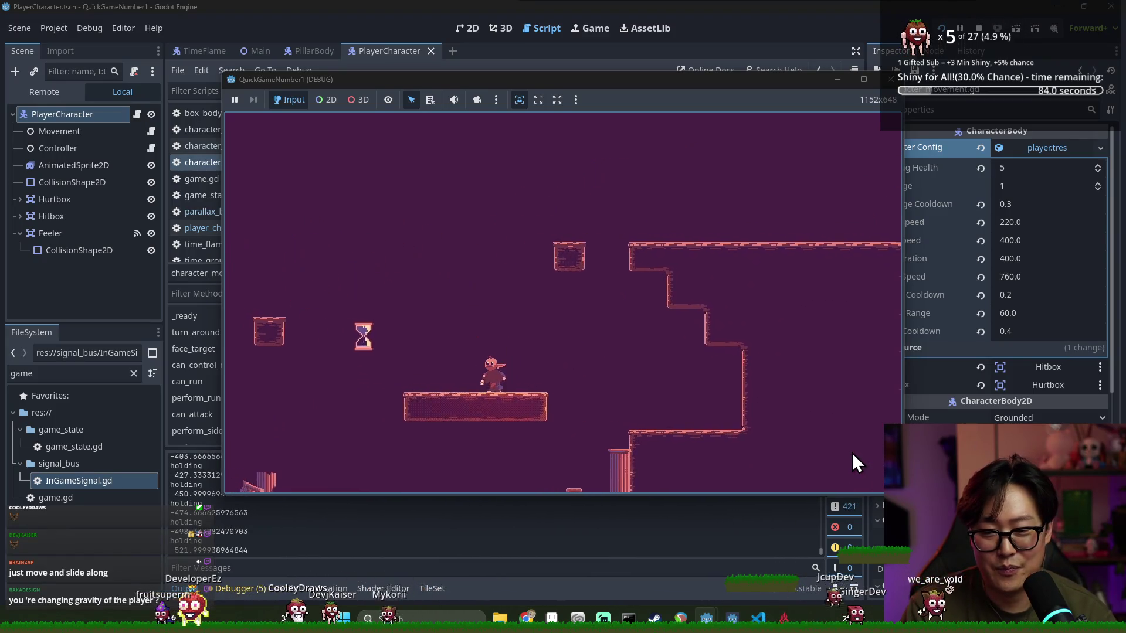
{"action": "key", "text": "space"}
{"action": "key", "text": "Right"}
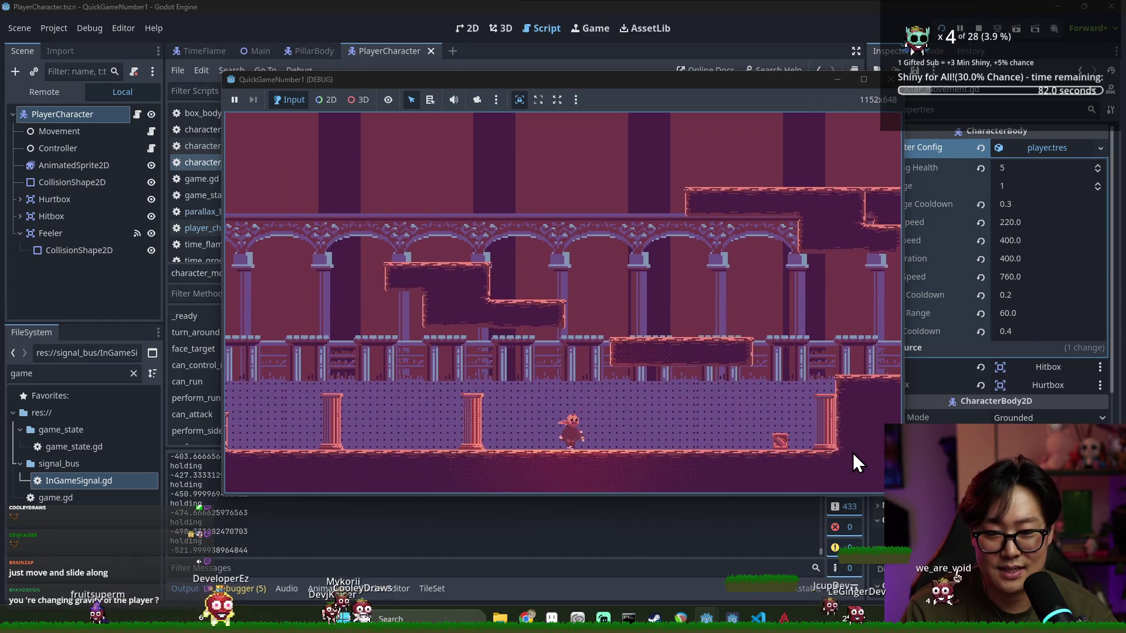
{"action": "key", "text": "space"}
{"action": "key", "text": "Left"}
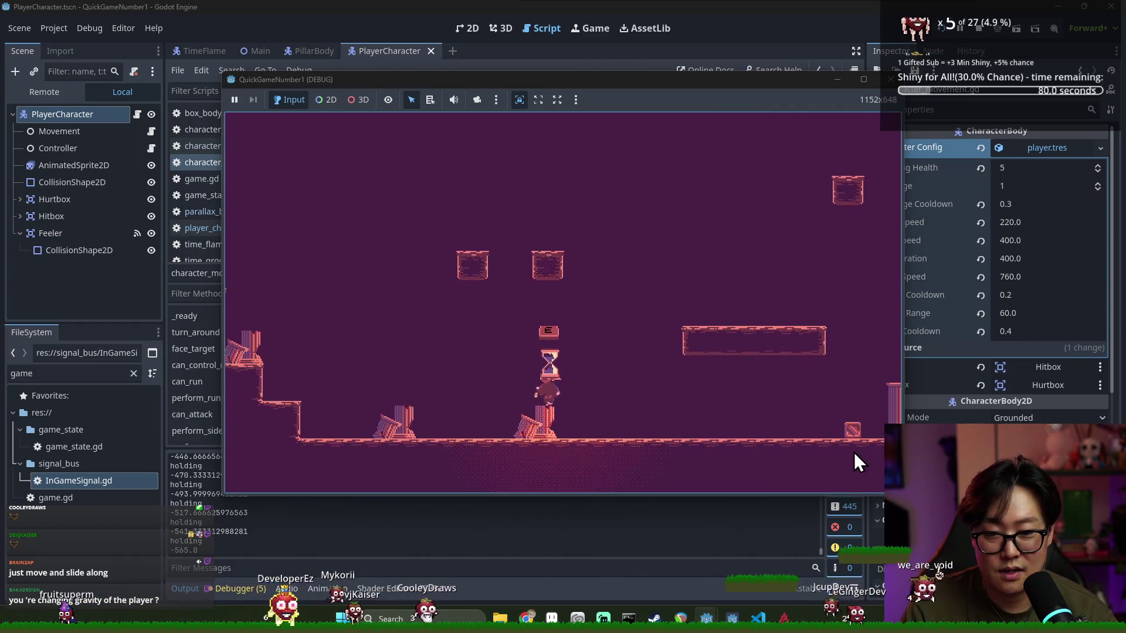
Jump through the palace room onto the higher balustrade ledges, then stop the running game
{"action": "key", "text": "e"}
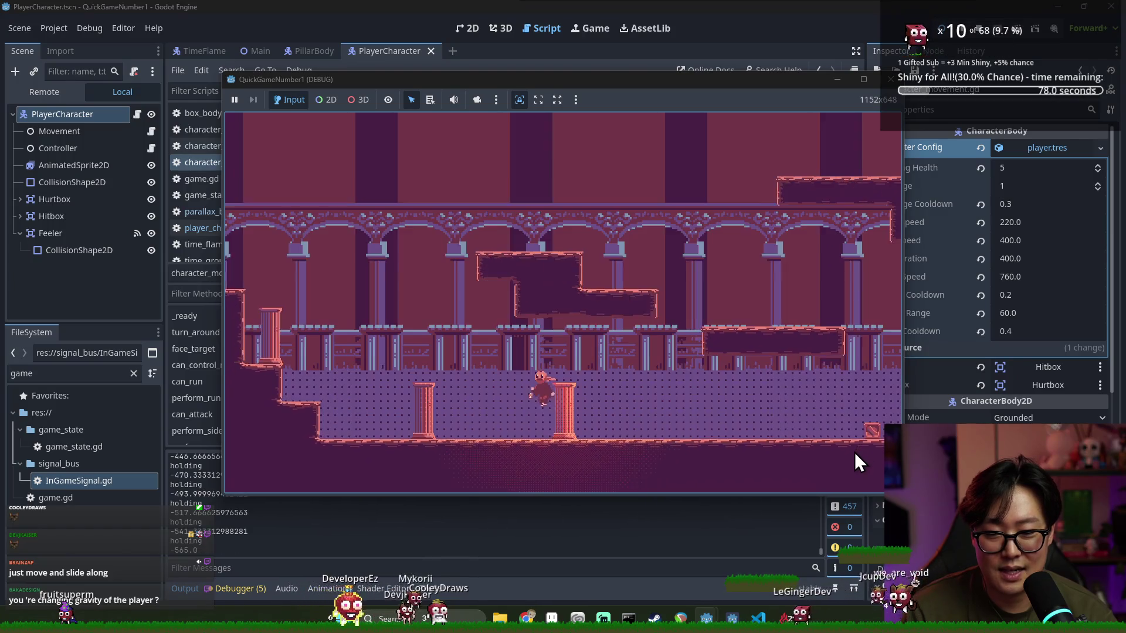
{"action": "key", "text": "space"}
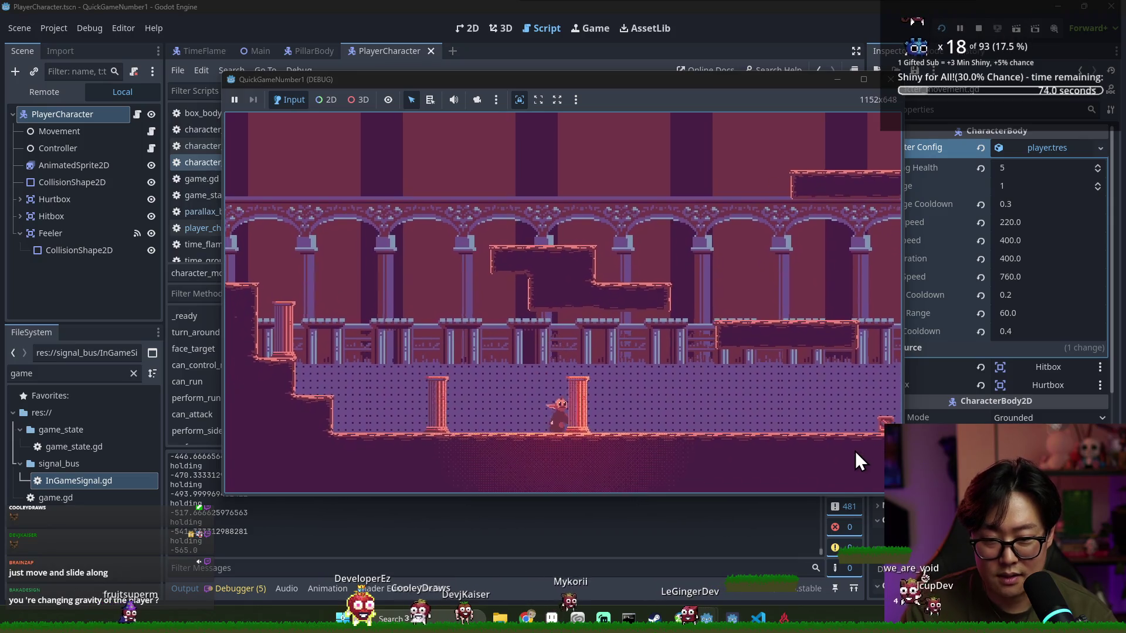
{"action": "key", "text": "space"}
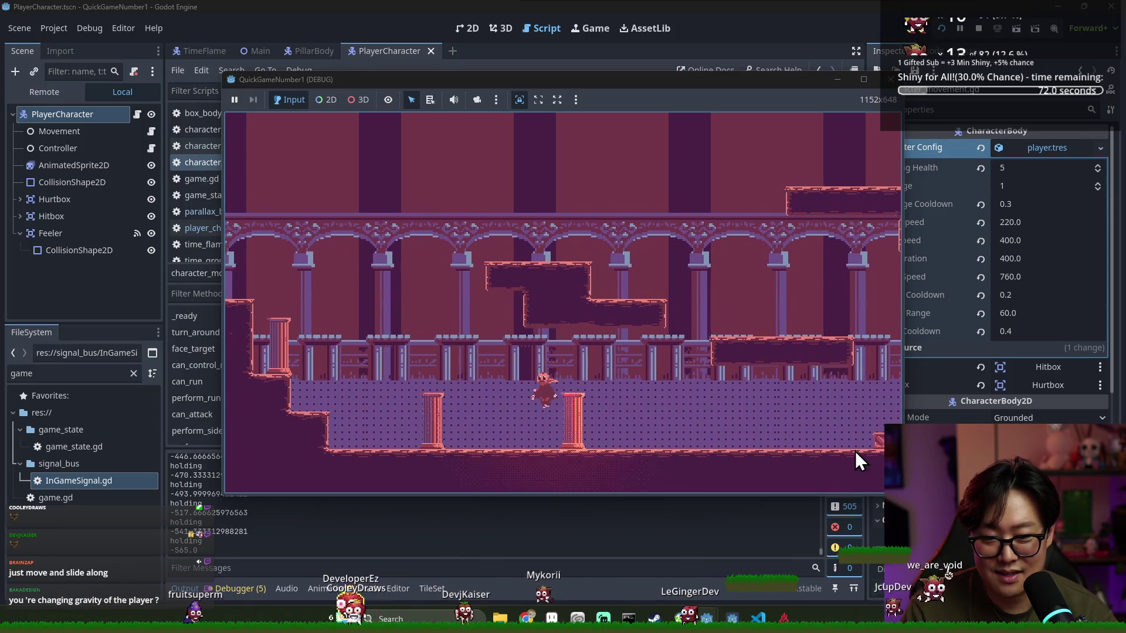
{"action": "key", "text": "Right"}
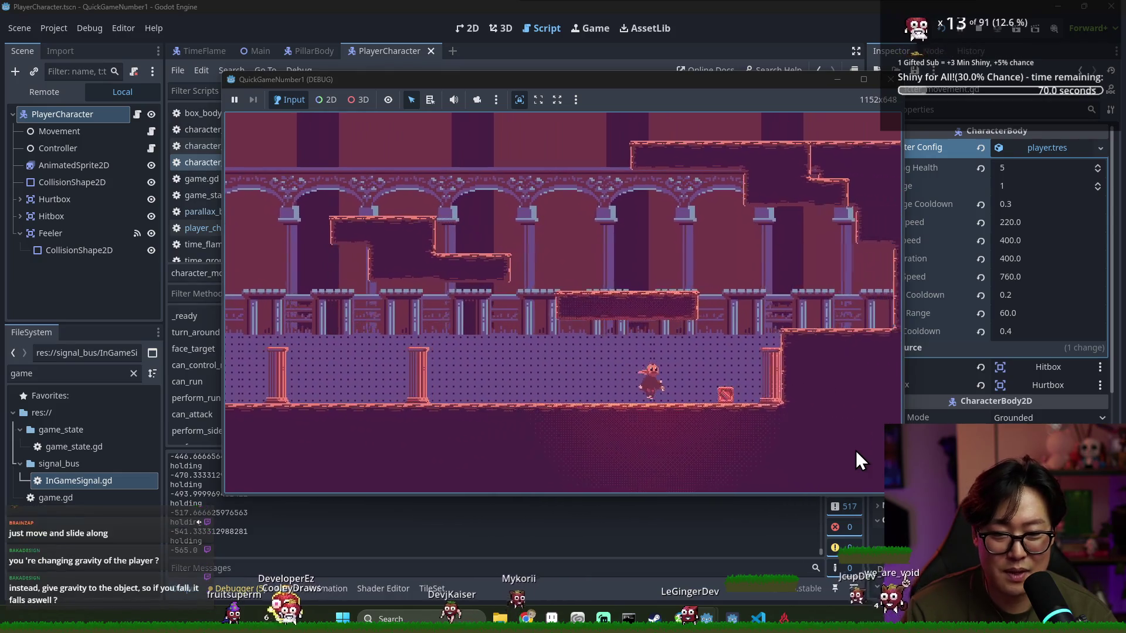
{"action": "key", "text": "space"}
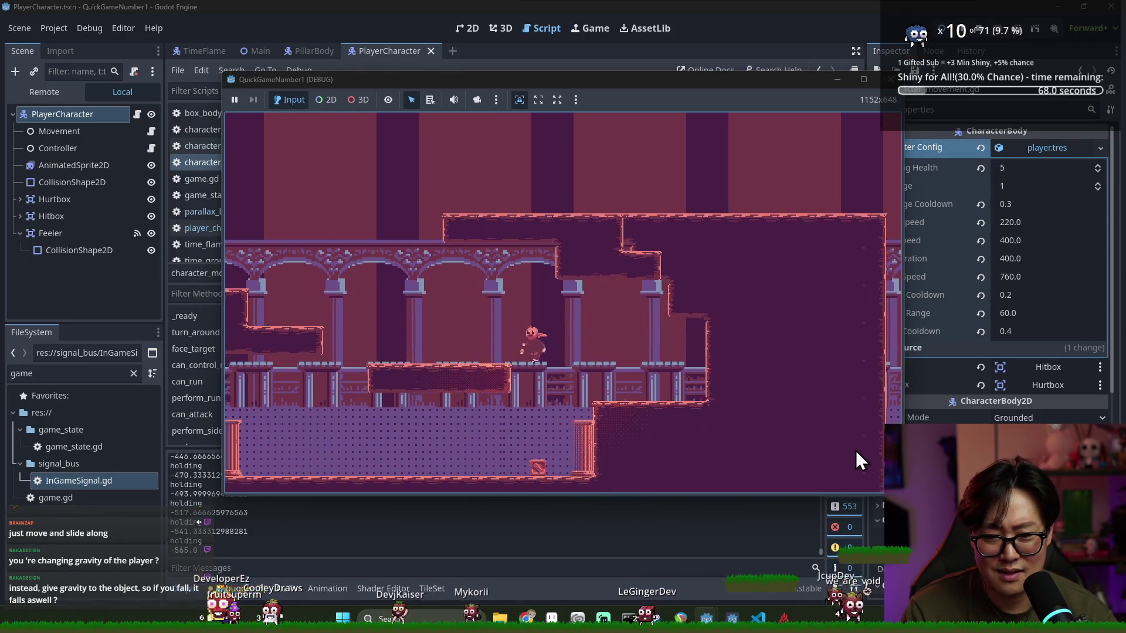
{"action": "key", "text": "Right"}
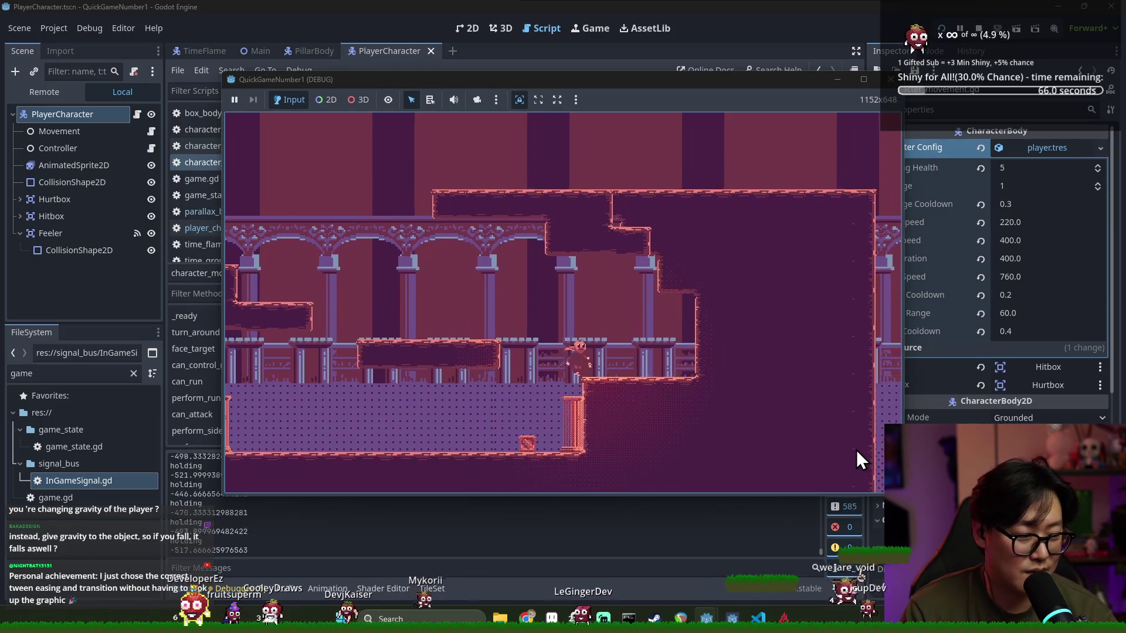
{"action": "key", "text": "Left"}
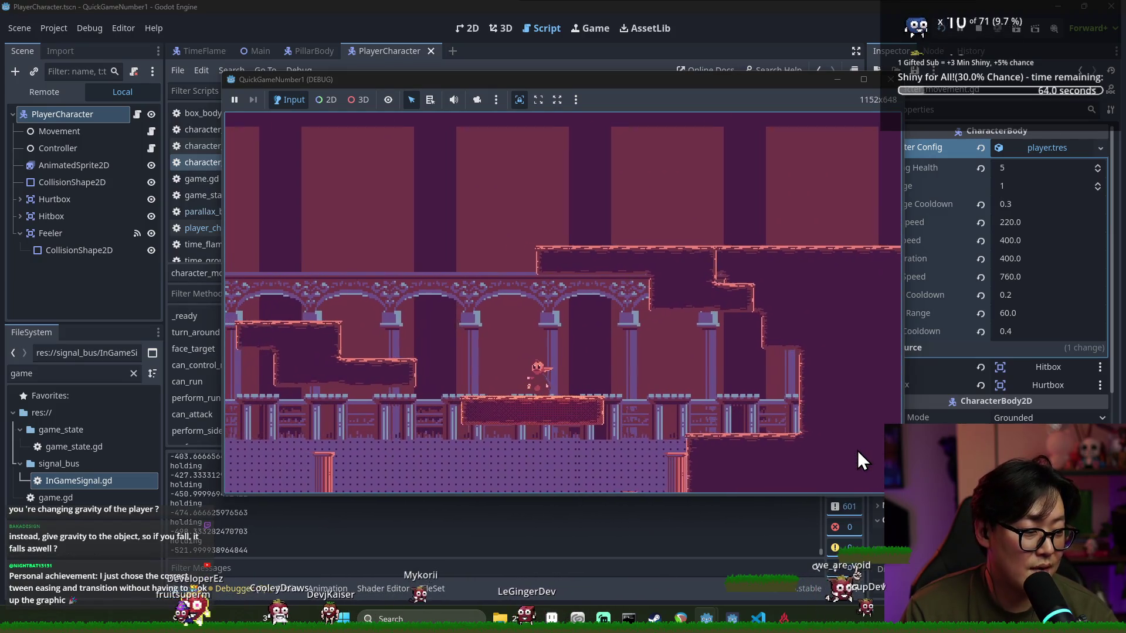
{"action": "key", "text": "Left"}
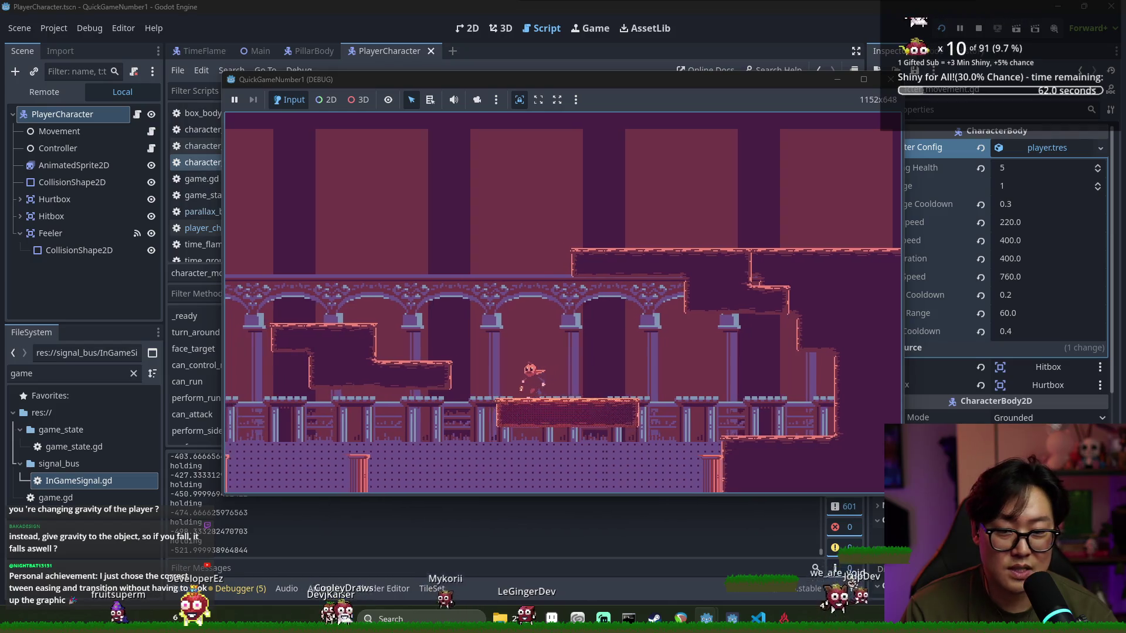
{"action": "key", "text": "space"}
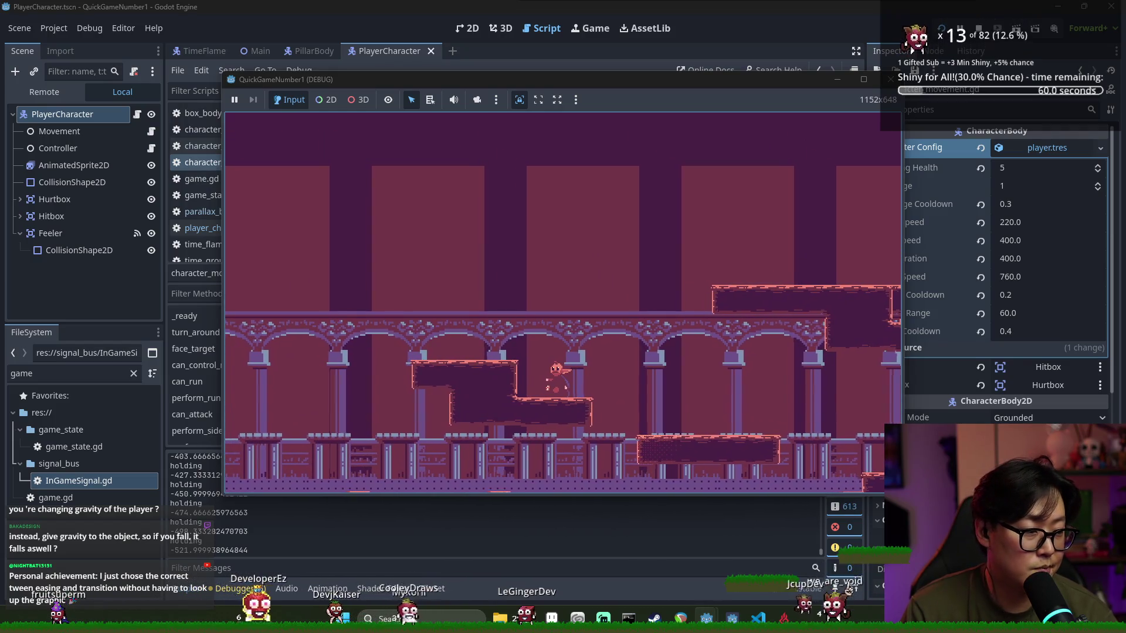
{"action": "key", "text": "F8"}
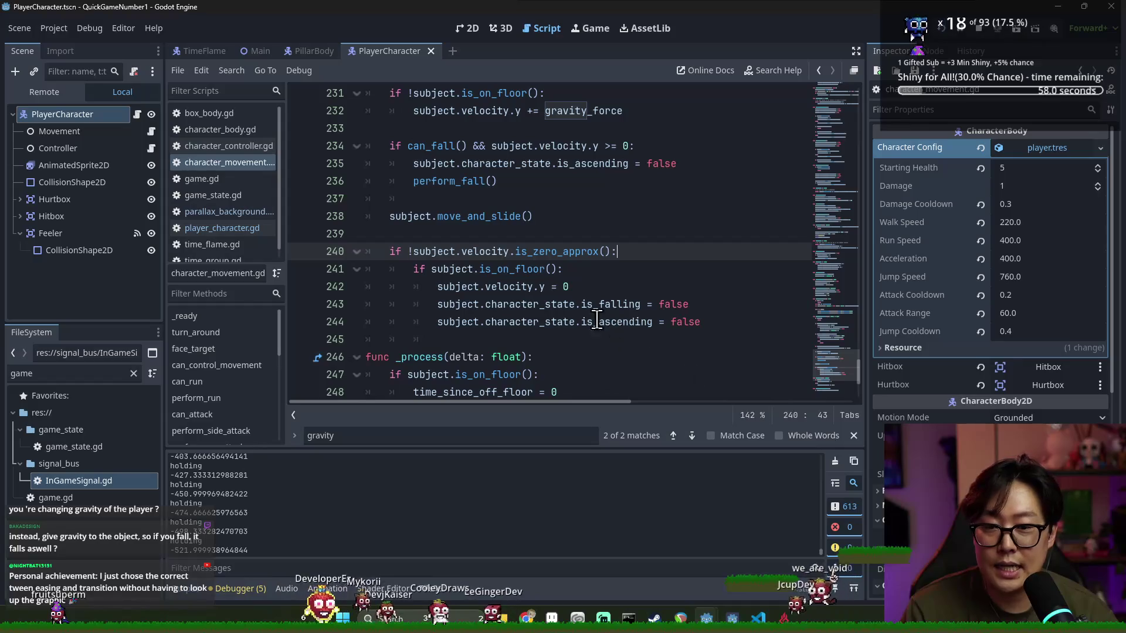
{"action": "key", "text": "F5"}
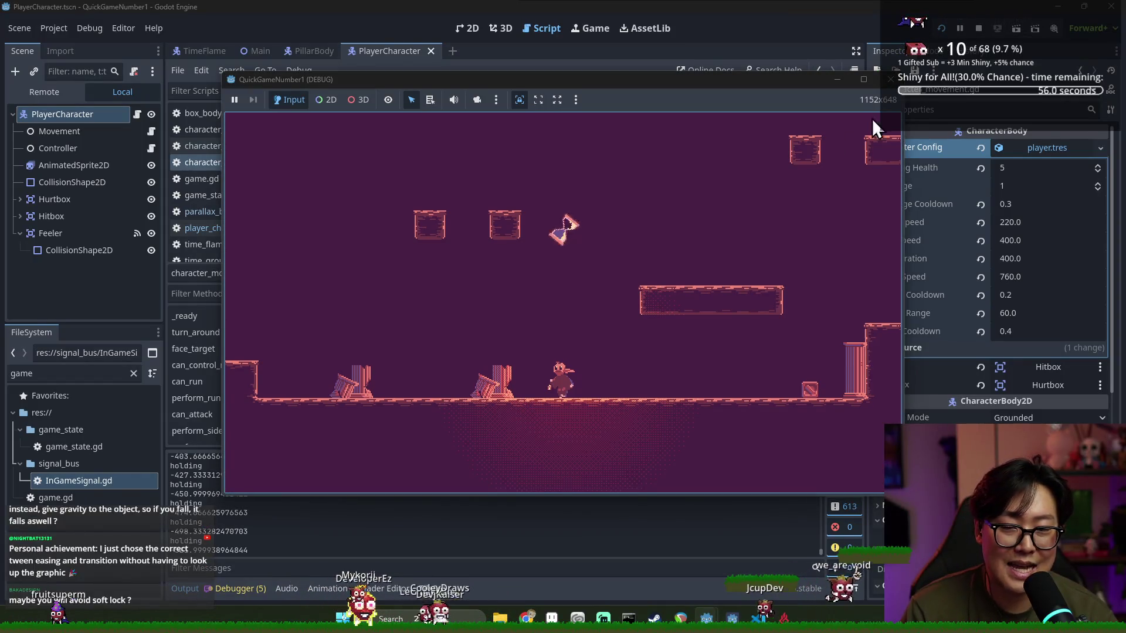
{"action": "left_click", "coordinate": [979, 29]}
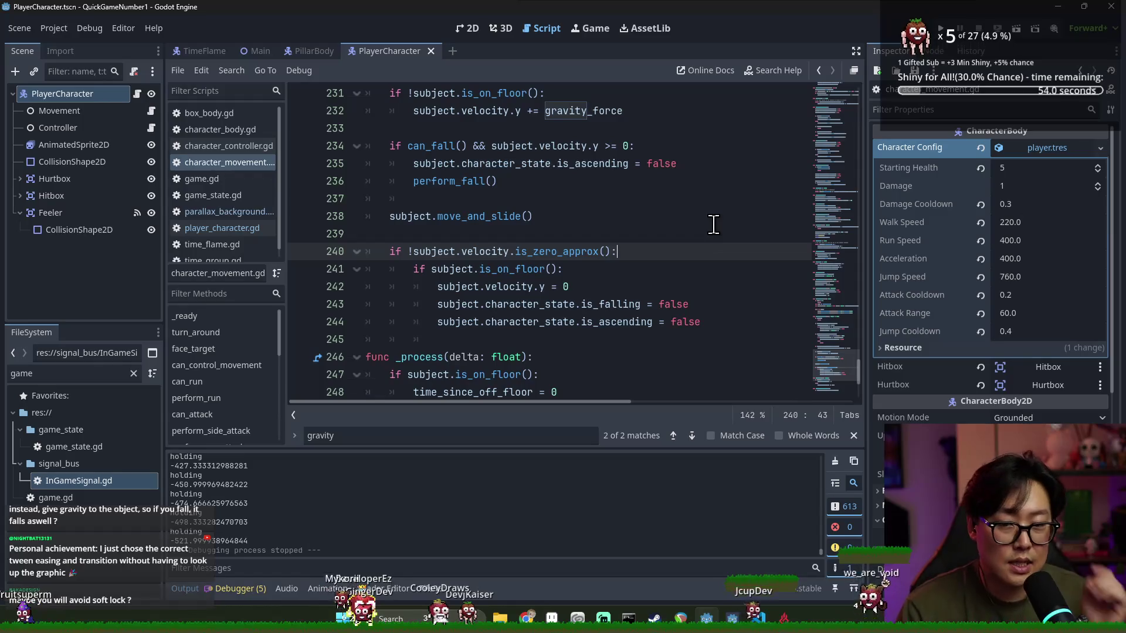
Check gravity_force in the script and the Movement node's Gravity Force of 43.0, then rerun the game
{"action": "key", "text": "alt+Tab"}
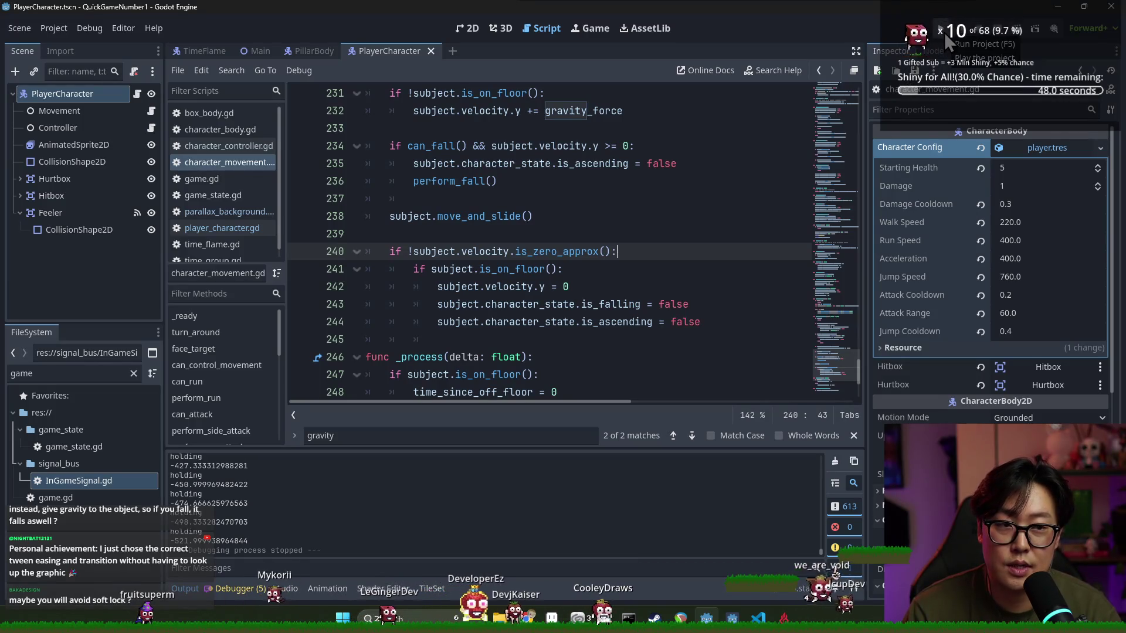
{"action": "scroll", "coordinate": [562, 175], "scroll_direction": "up", "scroll_amount": 2}
{"action": "scroll", "coordinate": [561, 175], "scroll_direction": "down", "scroll_amount": 2}
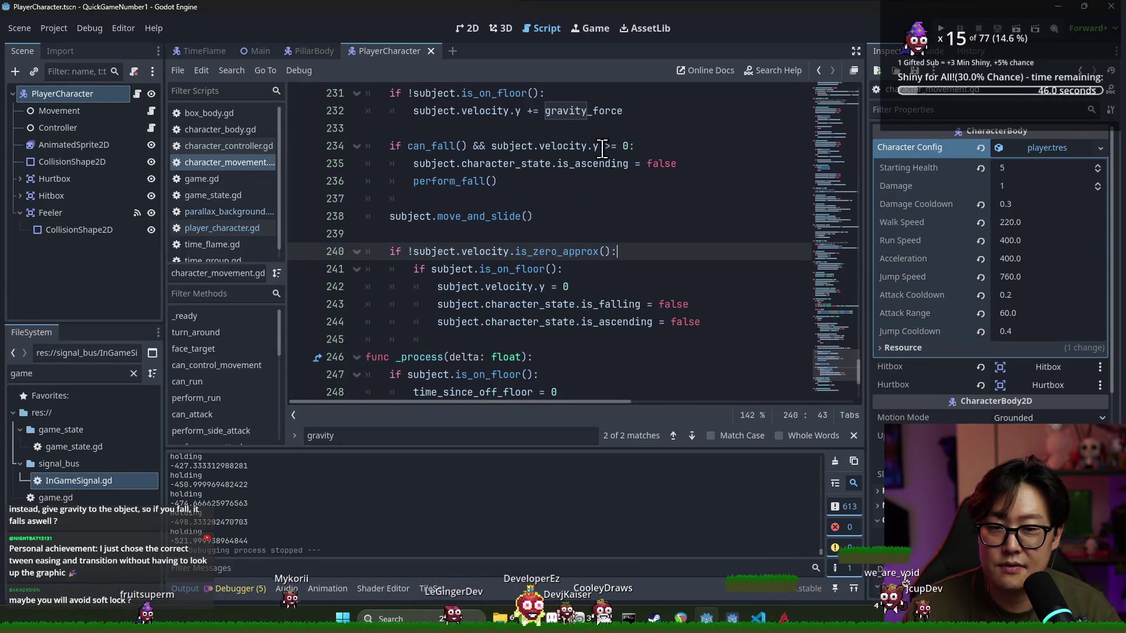
{"action": "double_click", "coordinate": [593, 114]}
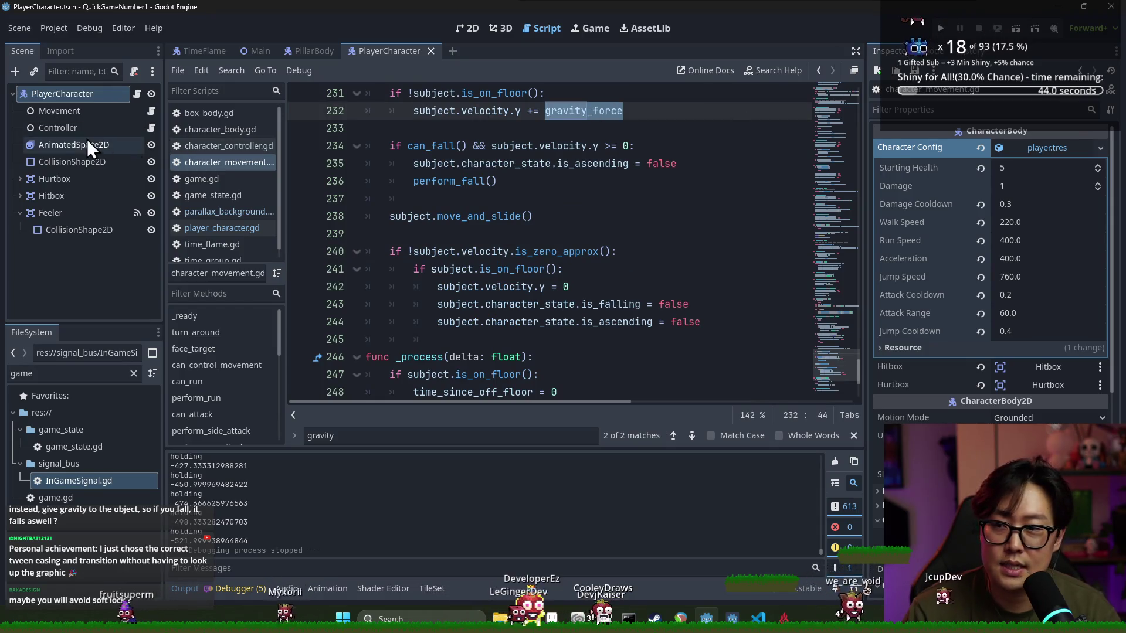
{"action": "left_click", "coordinate": [134, 114]}
{"action": "left_click", "coordinate": [1017, 205]}
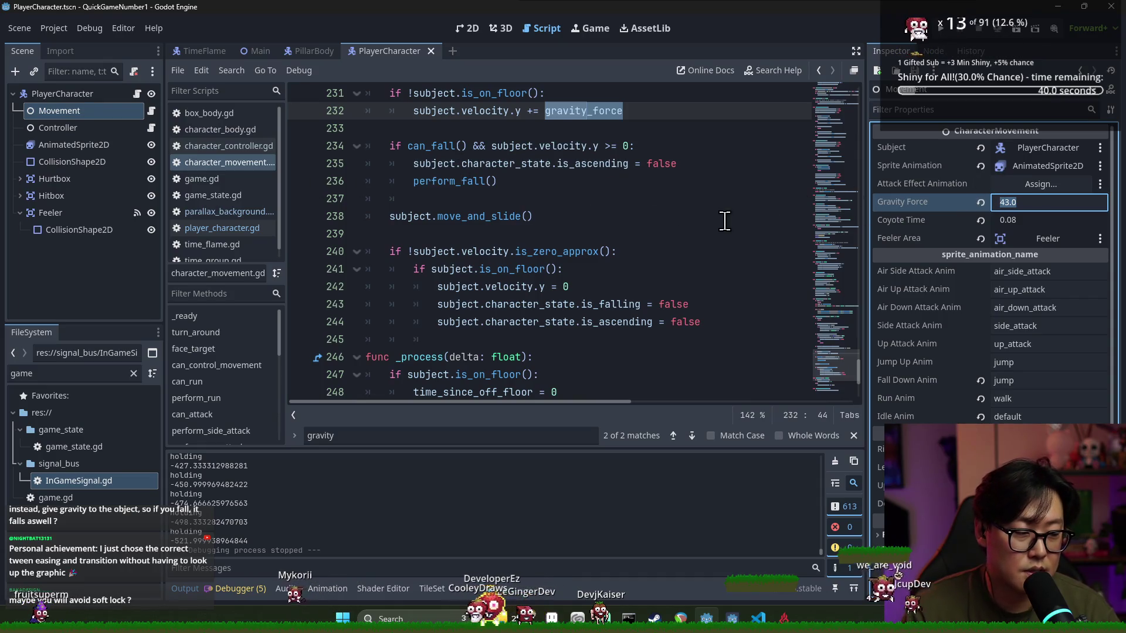
{"action": "left_click", "coordinate": [703, 181]}
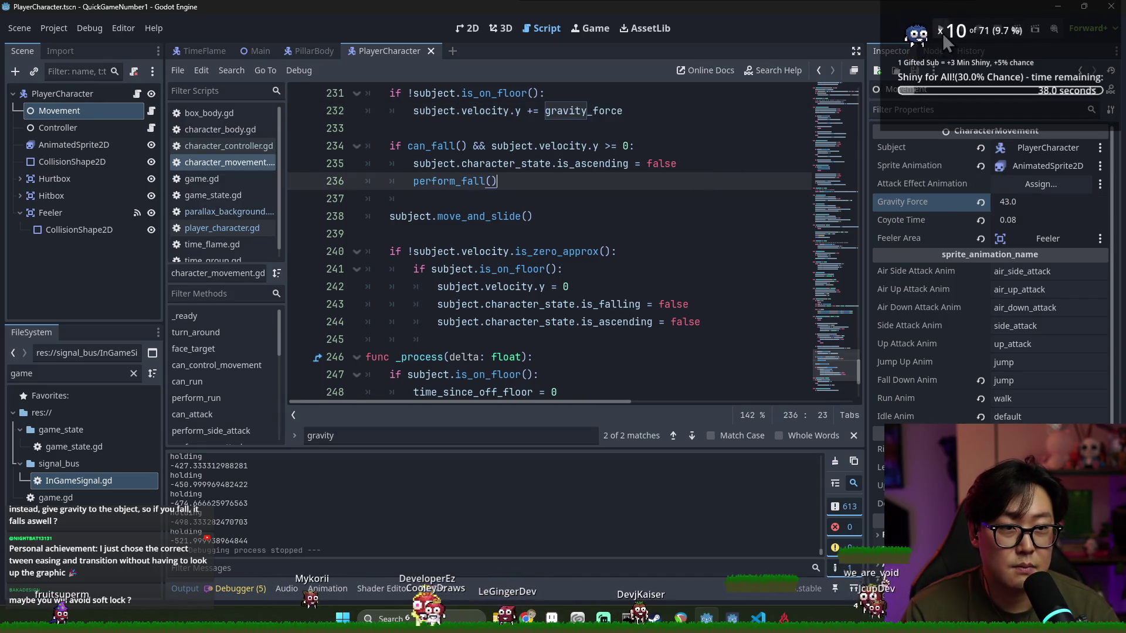
{"action": "left_click", "coordinate": [941, 31]}
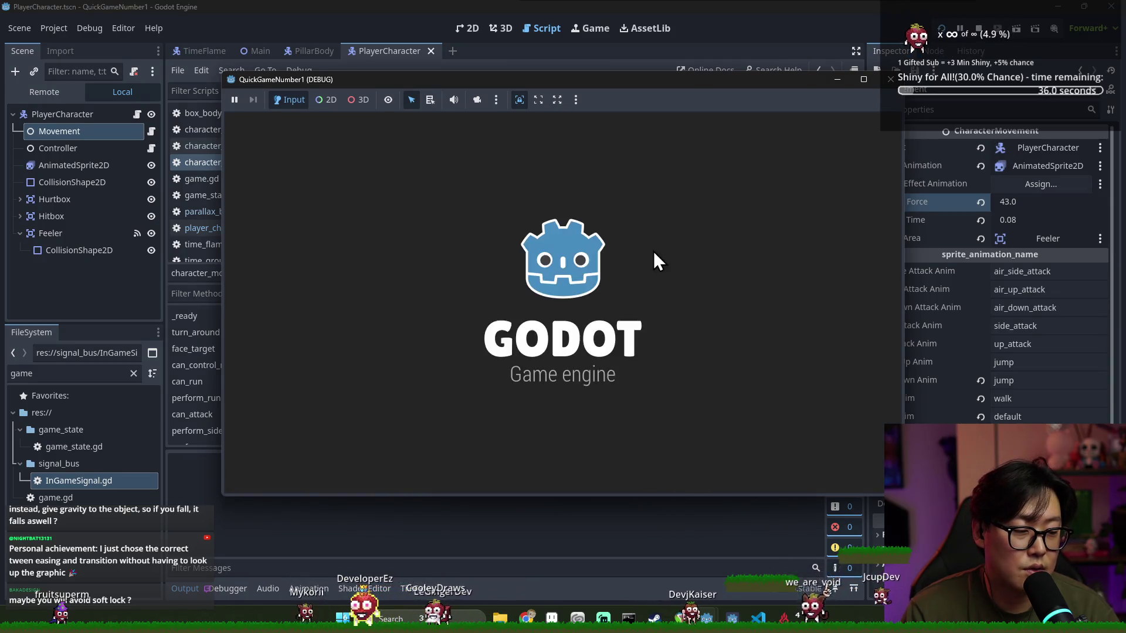
Run right past the run hint, through the pillared room, and climb onto the higher ledge
{"action": "key", "text": "Right"}
{"action": "key", "text": "space"}
{"action": "key", "text": "Right"}
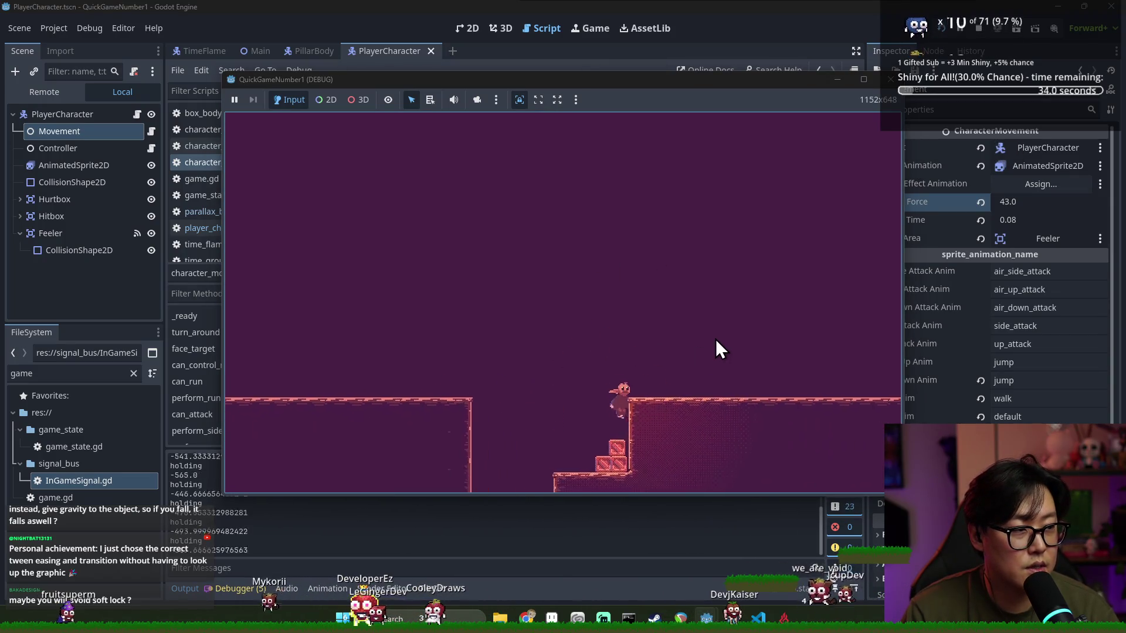
{"action": "key", "text": "Right"}
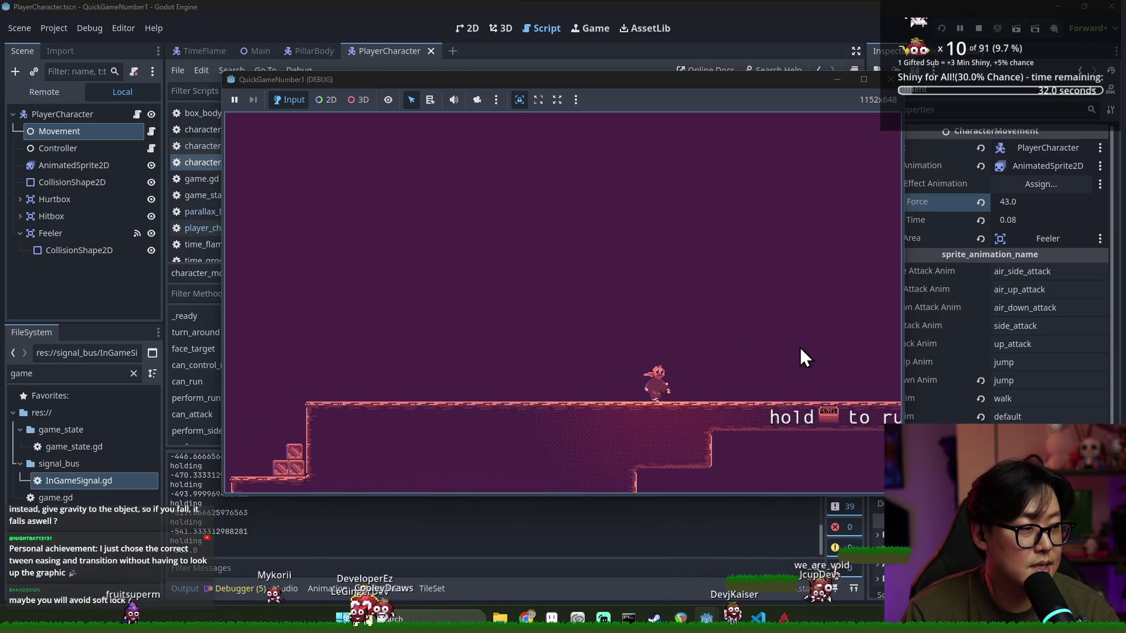
{"action": "key", "text": "Right"}
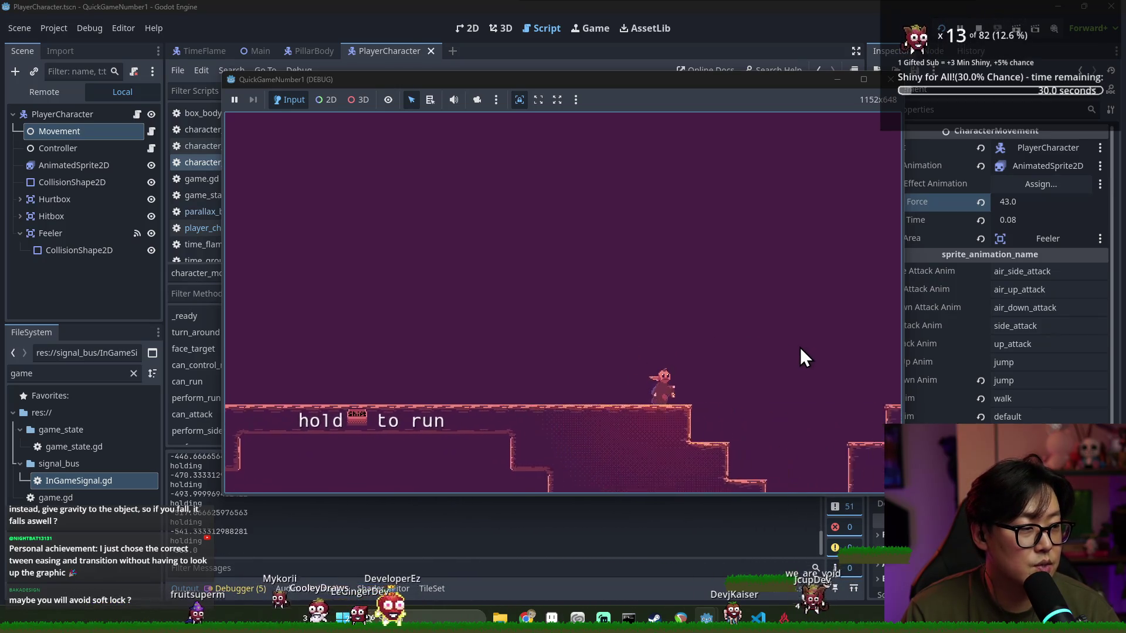
{"action": "key", "text": "Right"}
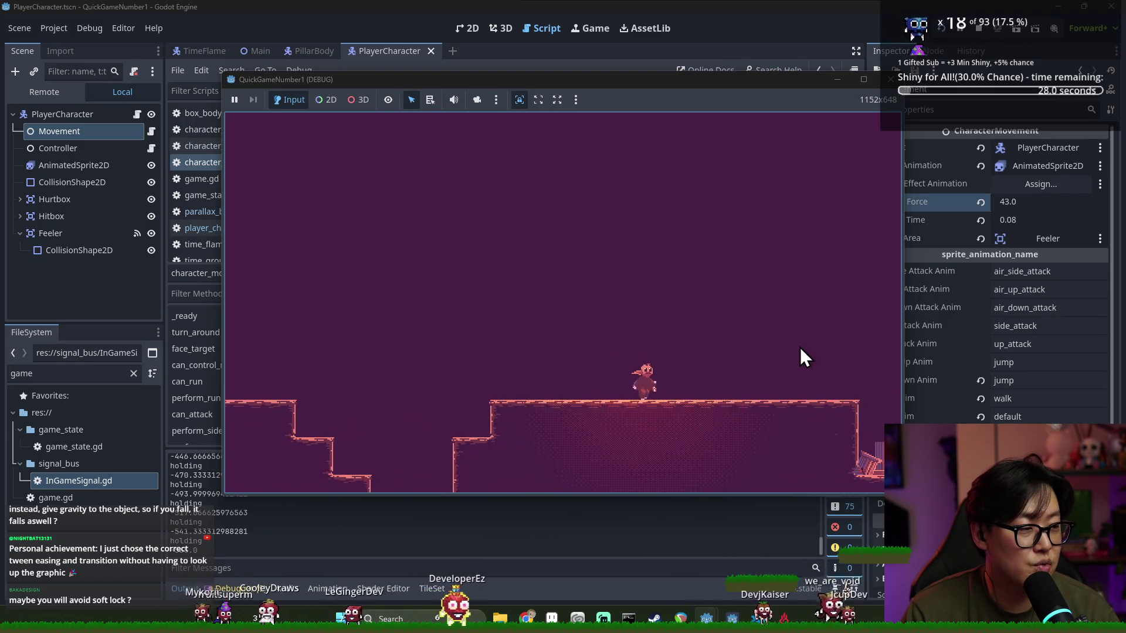
{"action": "key", "text": "Right"}
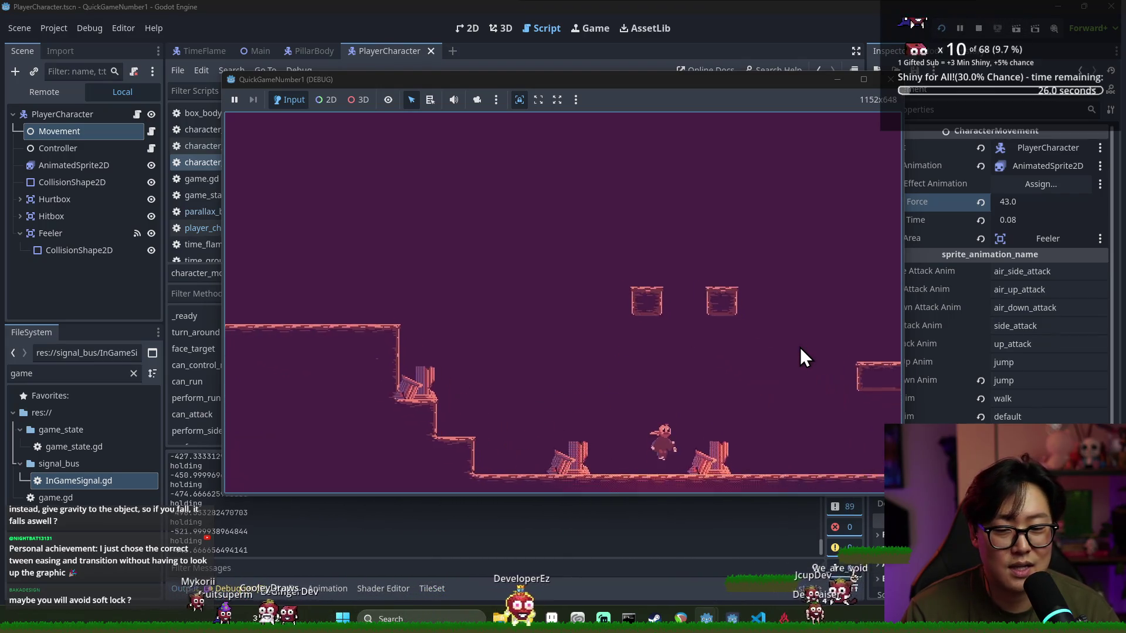
{"action": "key", "text": "Right"}
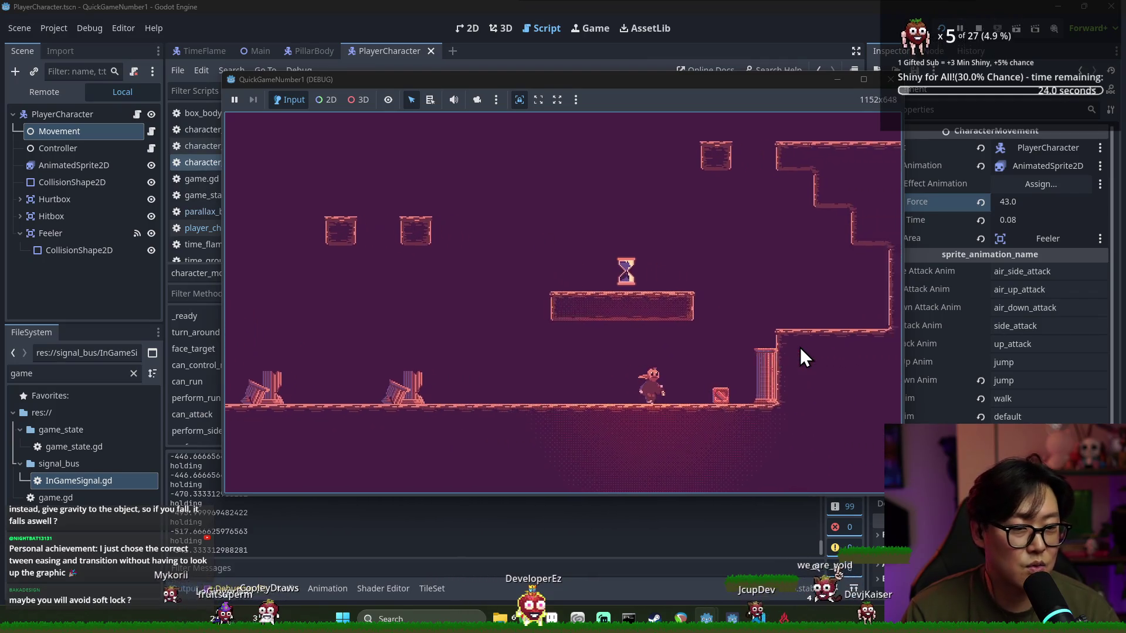
{"action": "key", "text": "Left"}
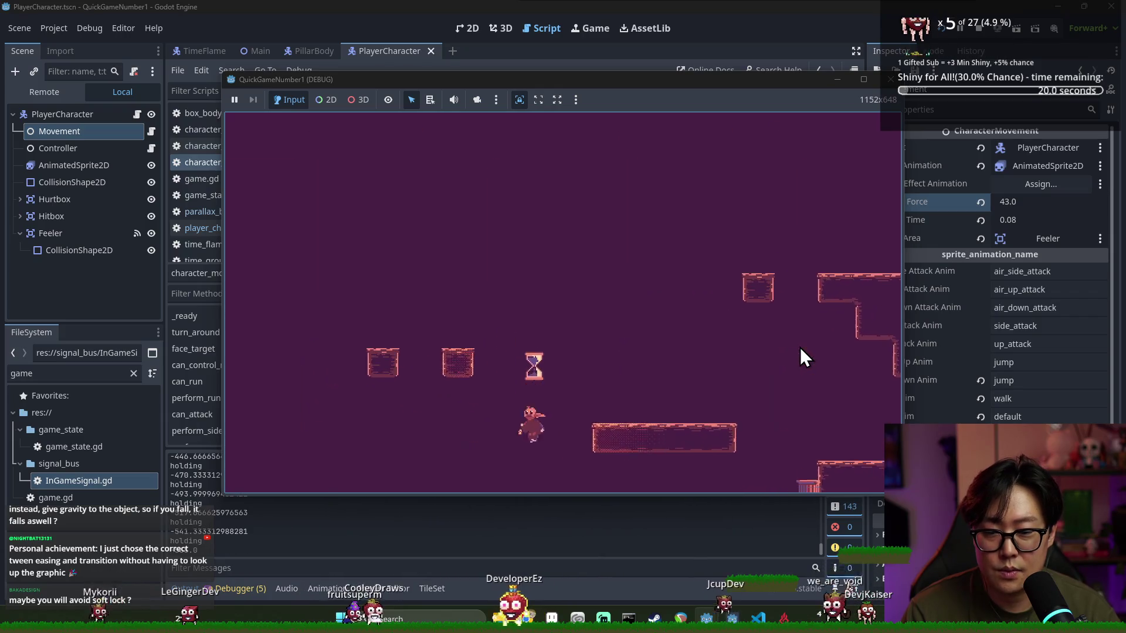
{"action": "key", "text": "Right"}
{"action": "key", "text": "Right"}
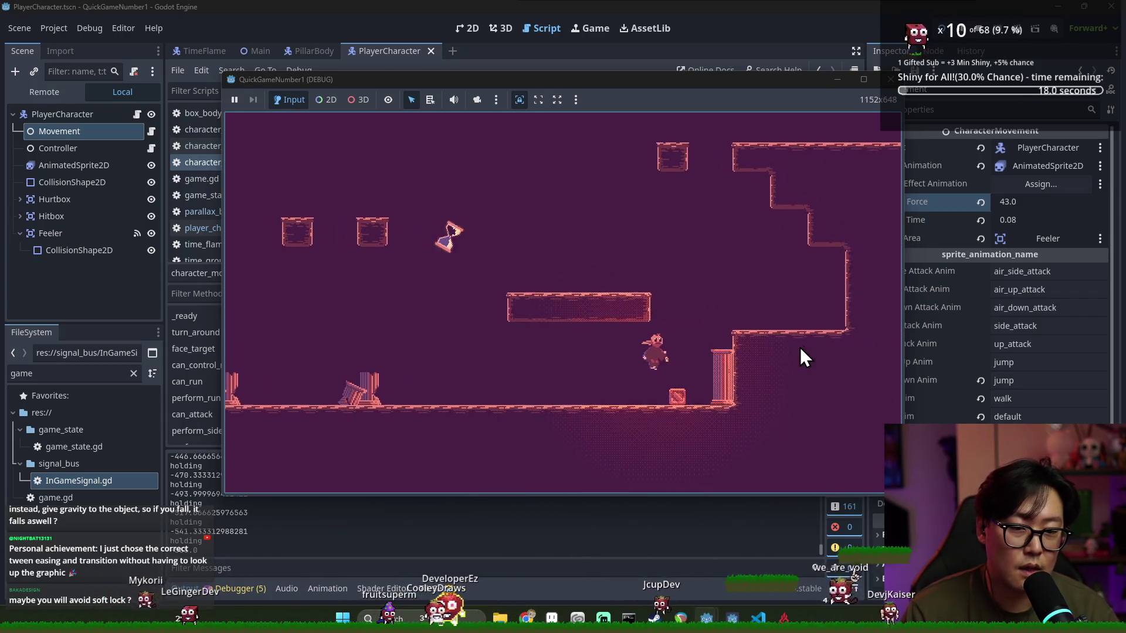
{"action": "key", "text": "space"}
{"action": "key", "text": "Left"}
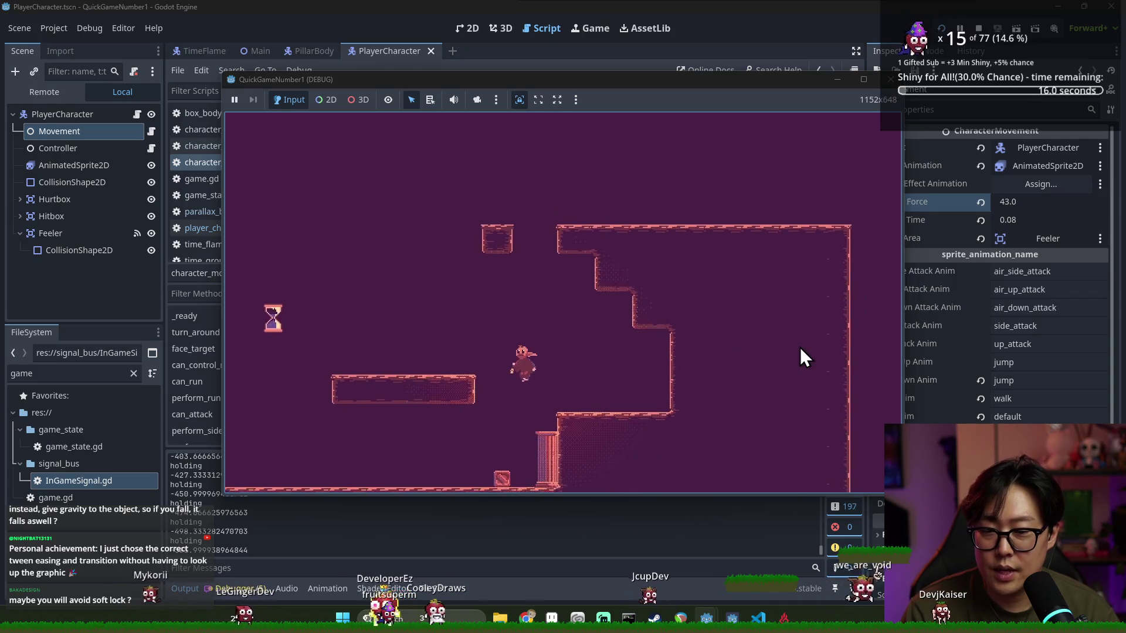
{"action": "key", "text": "Right"}
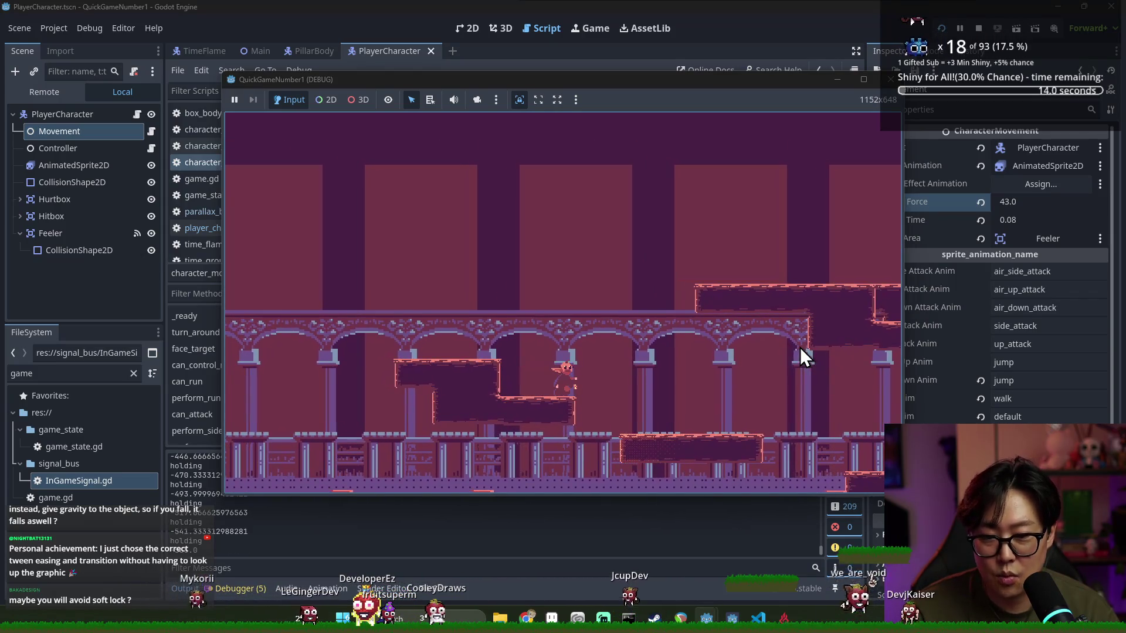
{"action": "key", "text": "Right"}
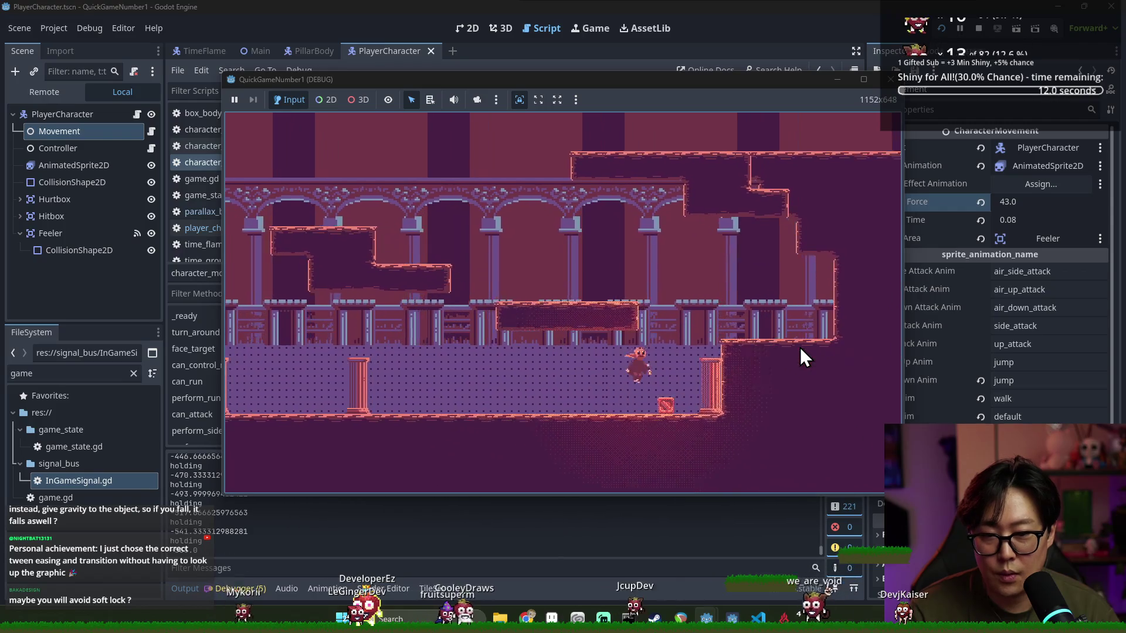
{"action": "key", "text": "space"}
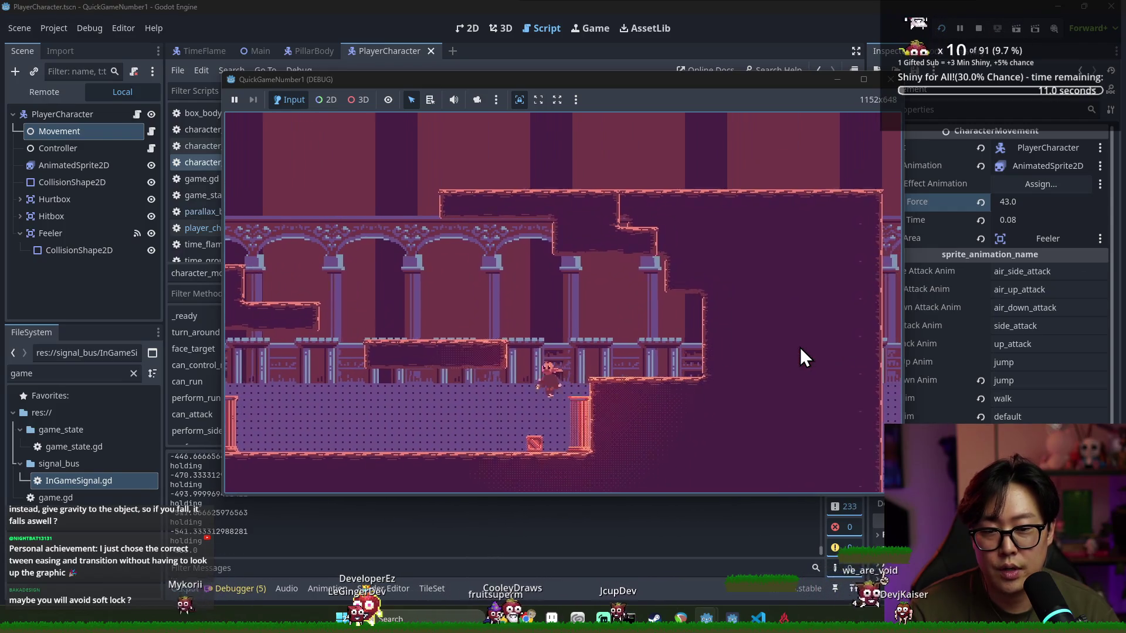
{"action": "key", "text": "Right"}
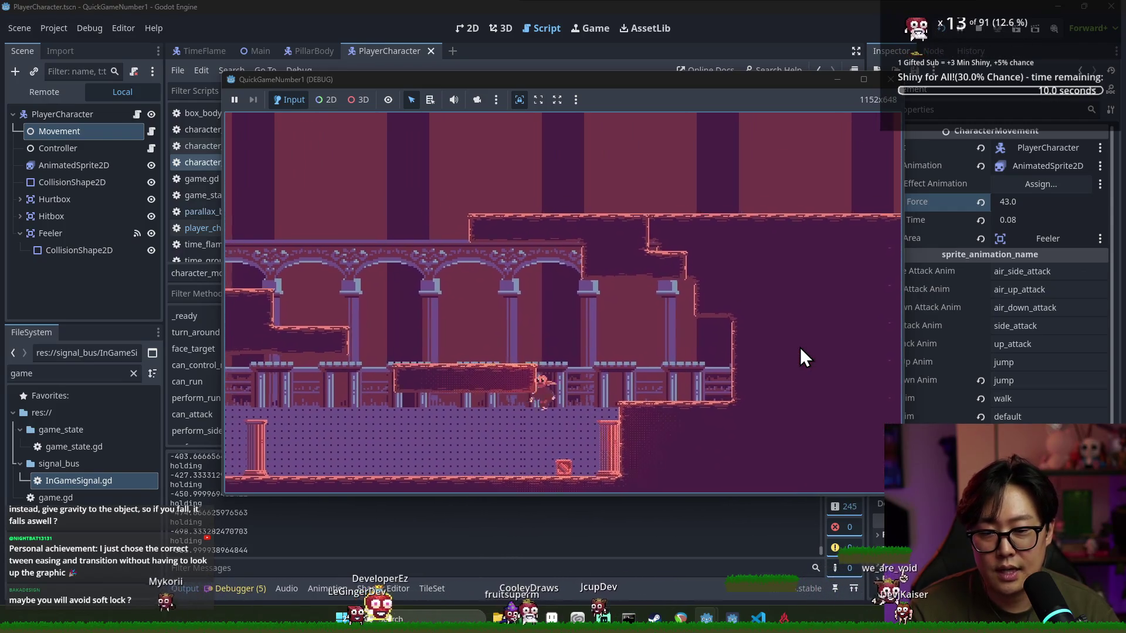
{"action": "key", "text": "Left"}
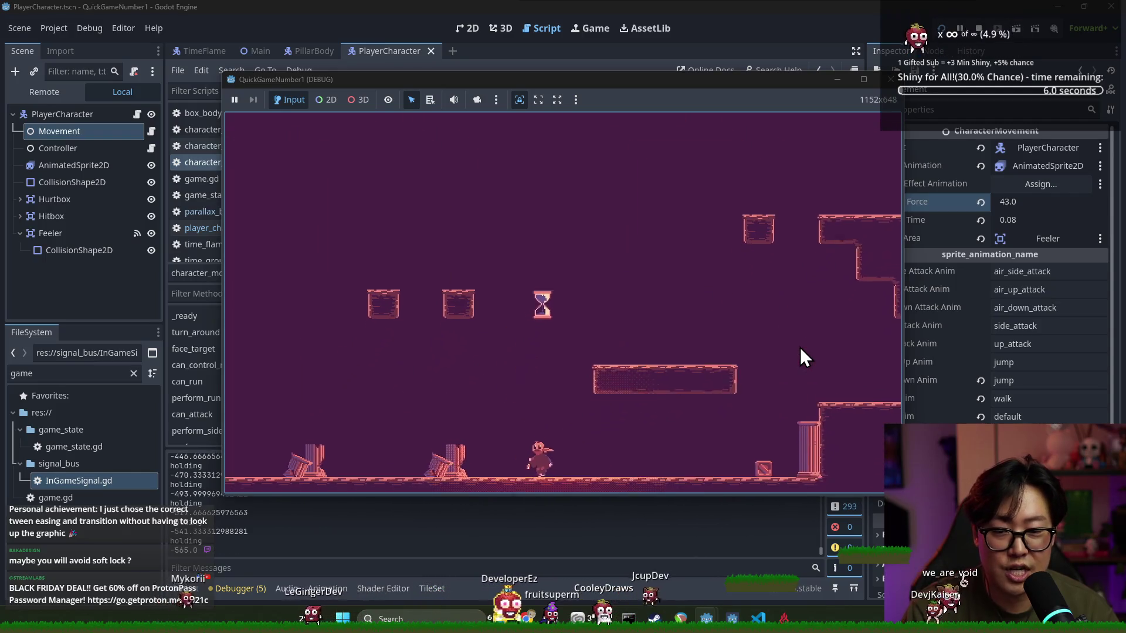
Move between rooms, dropping floors and hopping across the small hourglass platforms to the stepped floor
{"action": "key", "text": "Right"}
{"action": "key", "text": "Right"}
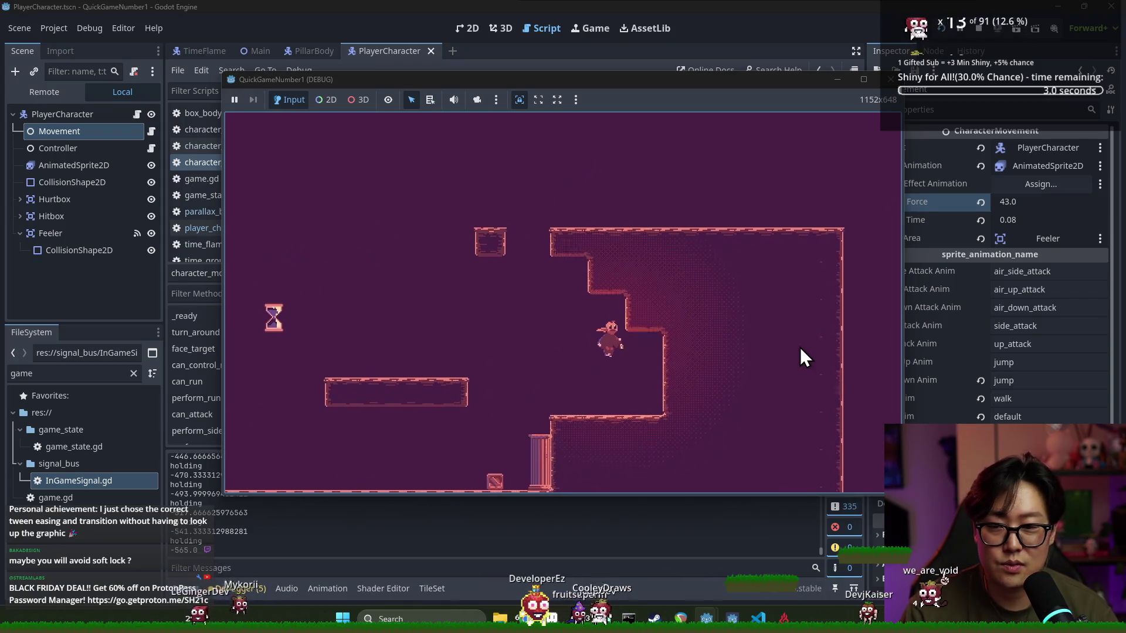
{"action": "key", "text": "Left"}
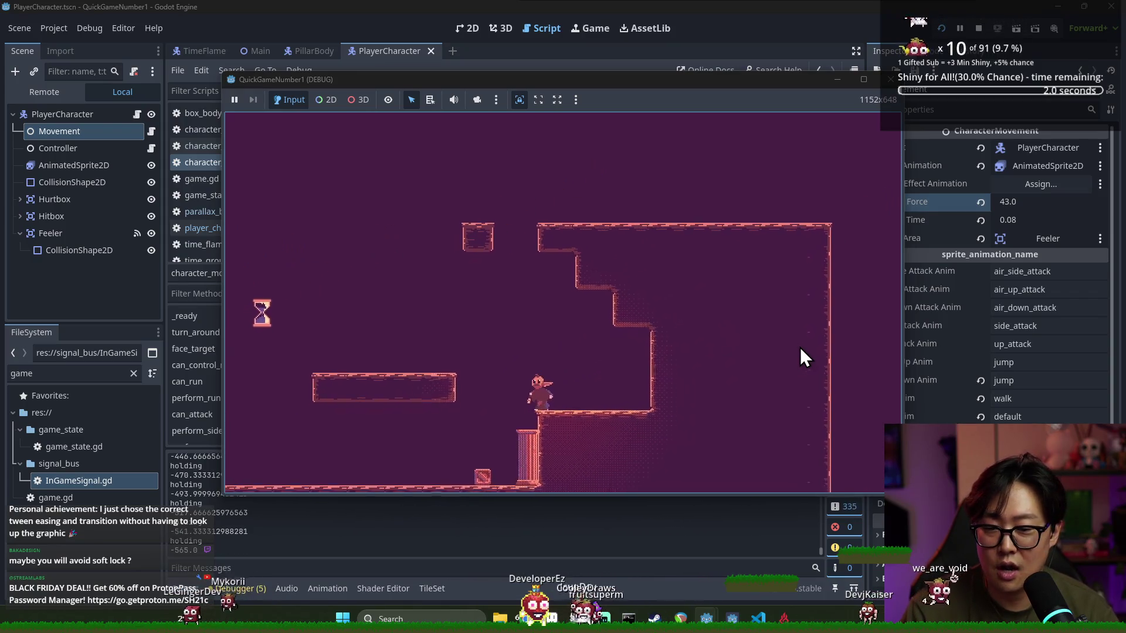
{"action": "key", "text": "Right"}
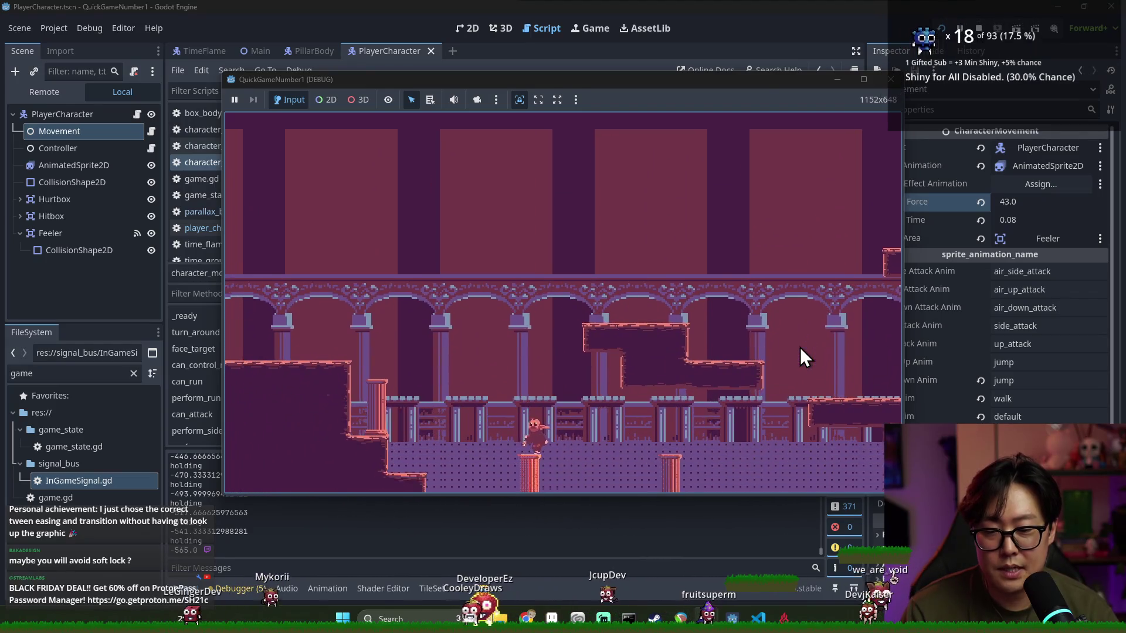
{"action": "key", "text": "Right"}
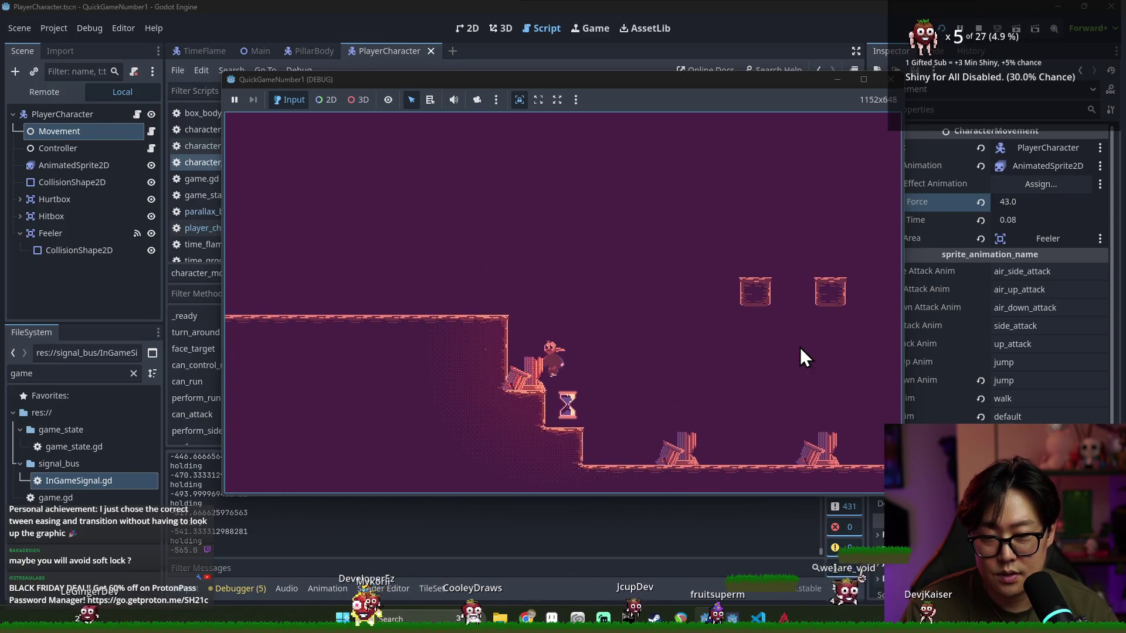
{"action": "key", "text": "Right"}
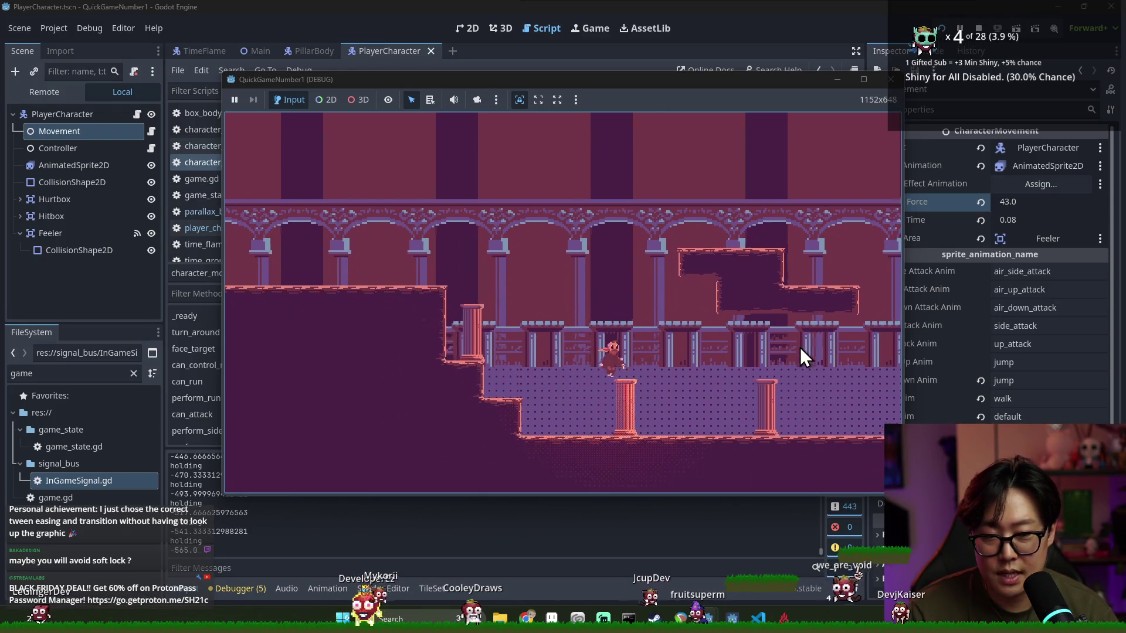
{"action": "key", "text": "Right"}
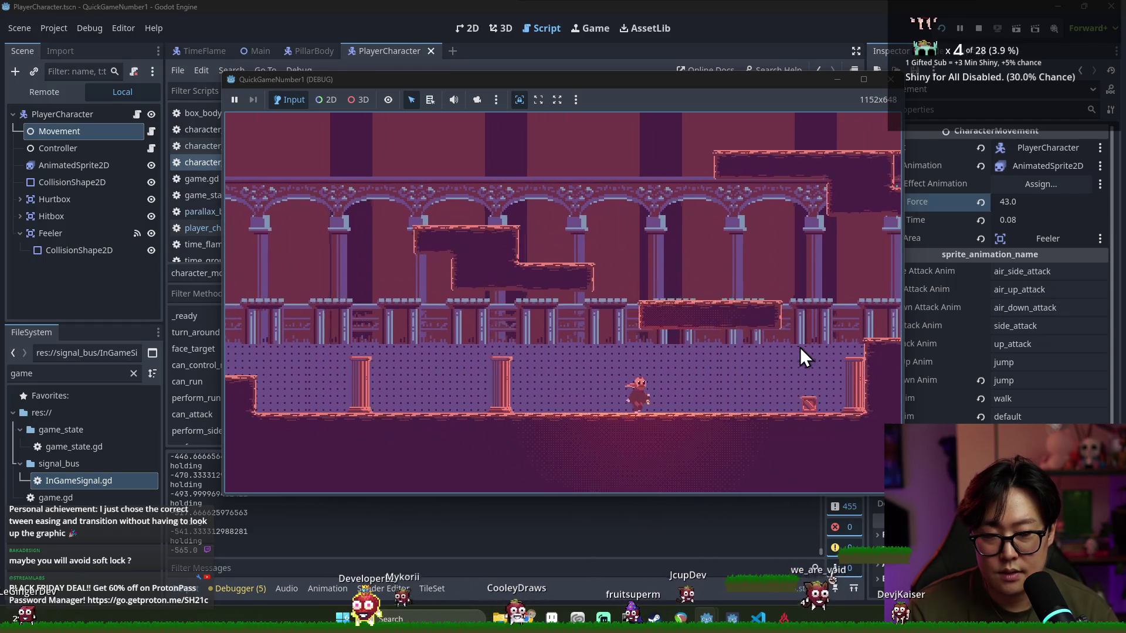
{"action": "key", "text": "Right"}
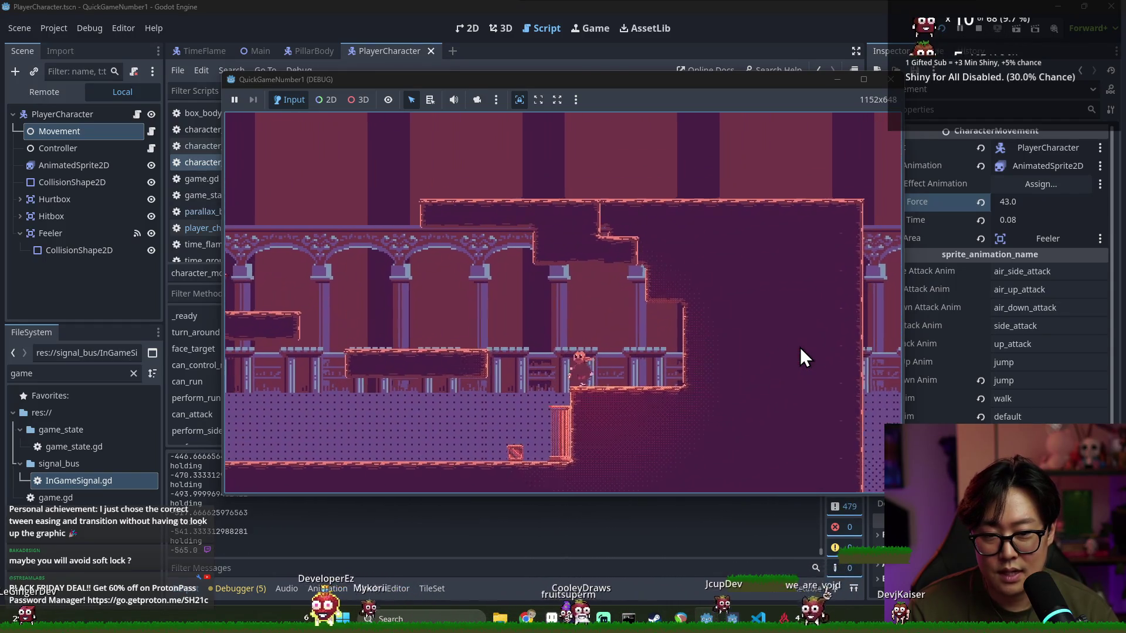
{"action": "key", "text": "Left"}
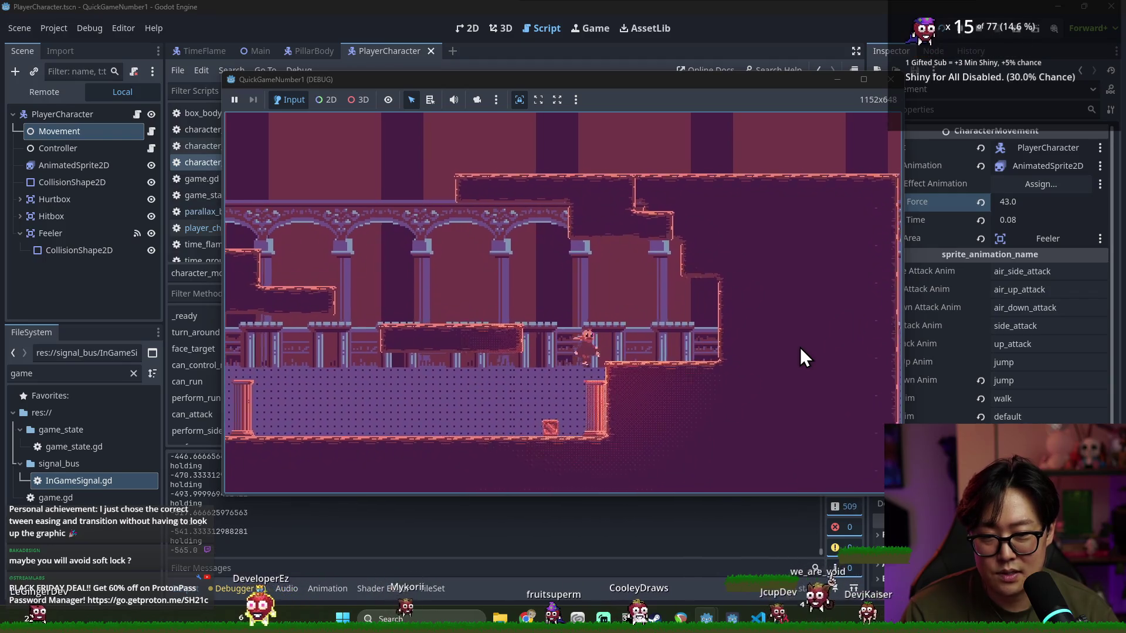
{"action": "key", "text": "Left"}
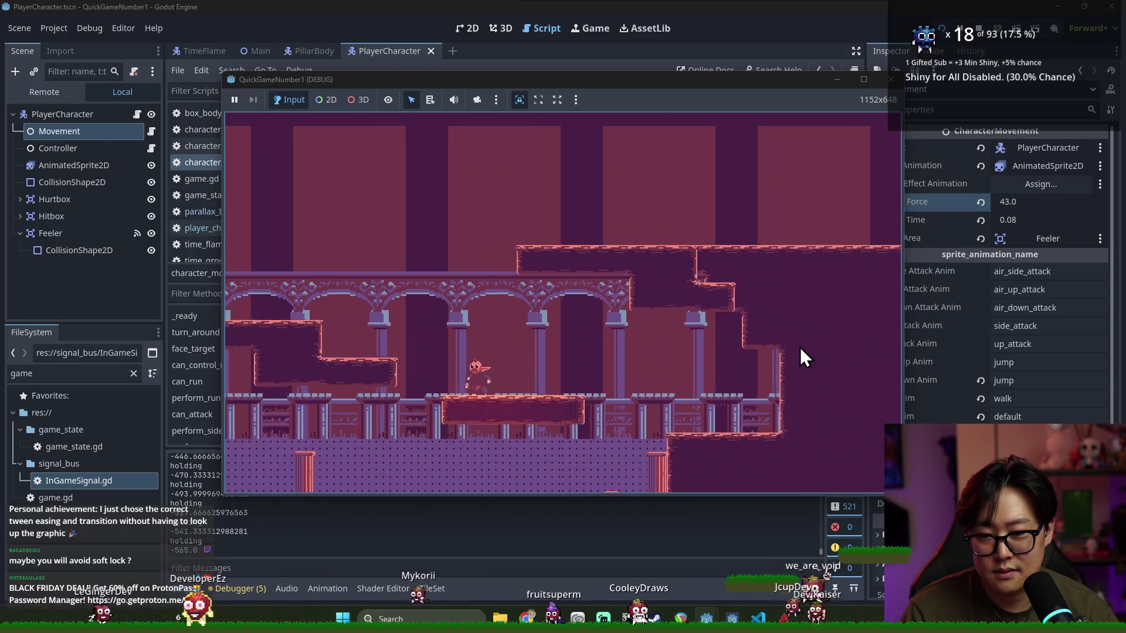
{"action": "key", "text": "space"}
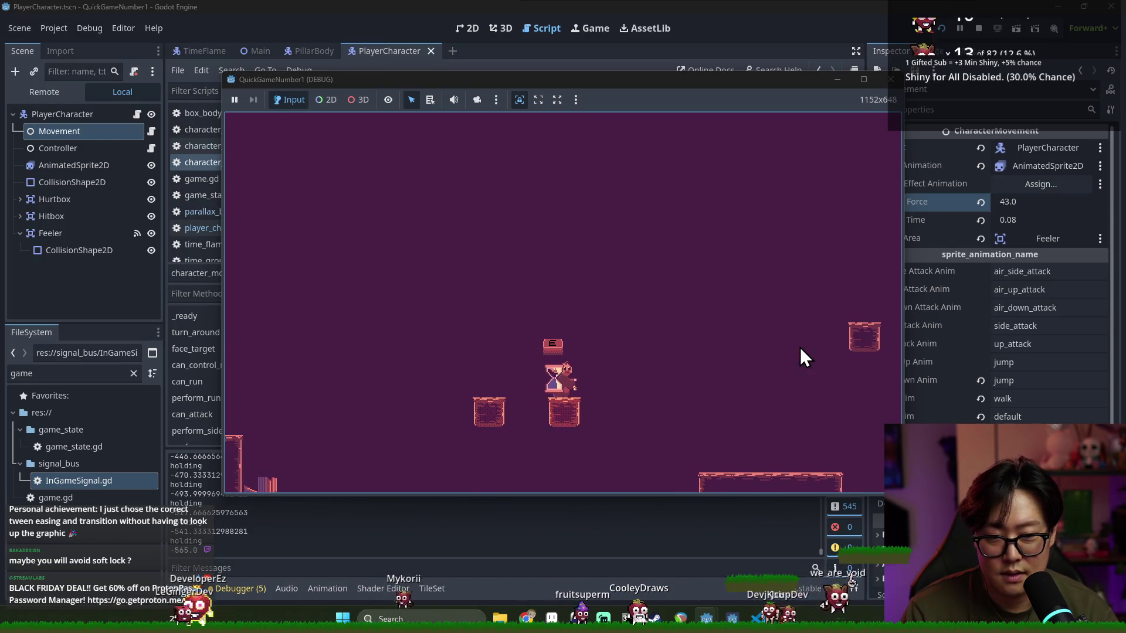
{"action": "key", "text": "space"}
{"action": "key", "text": "Left"}
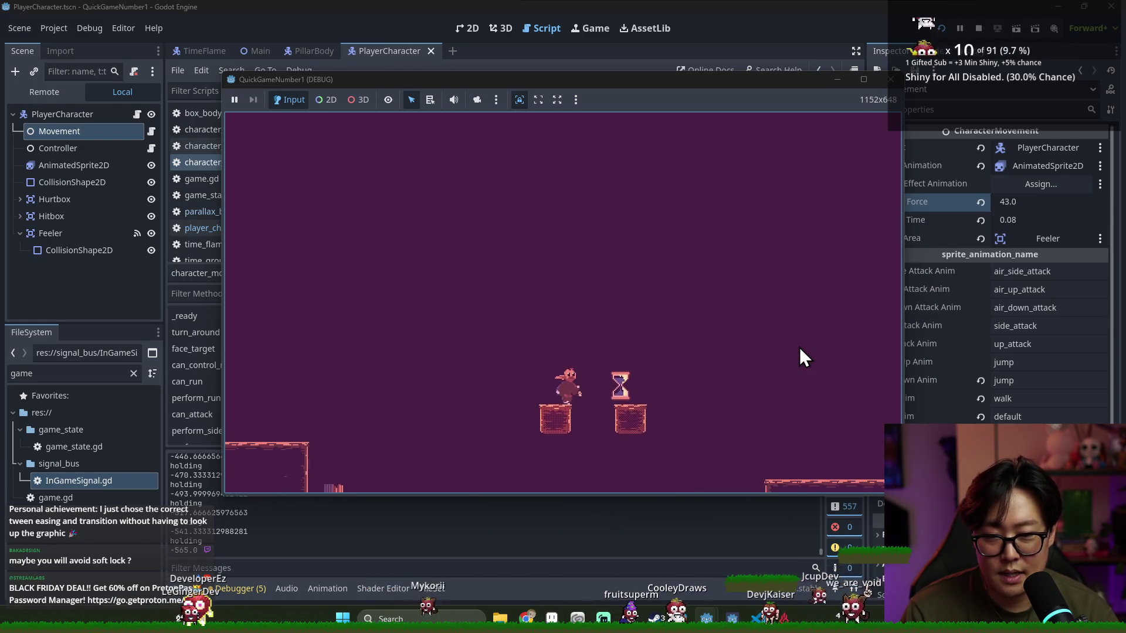
{"action": "key", "text": "space"}
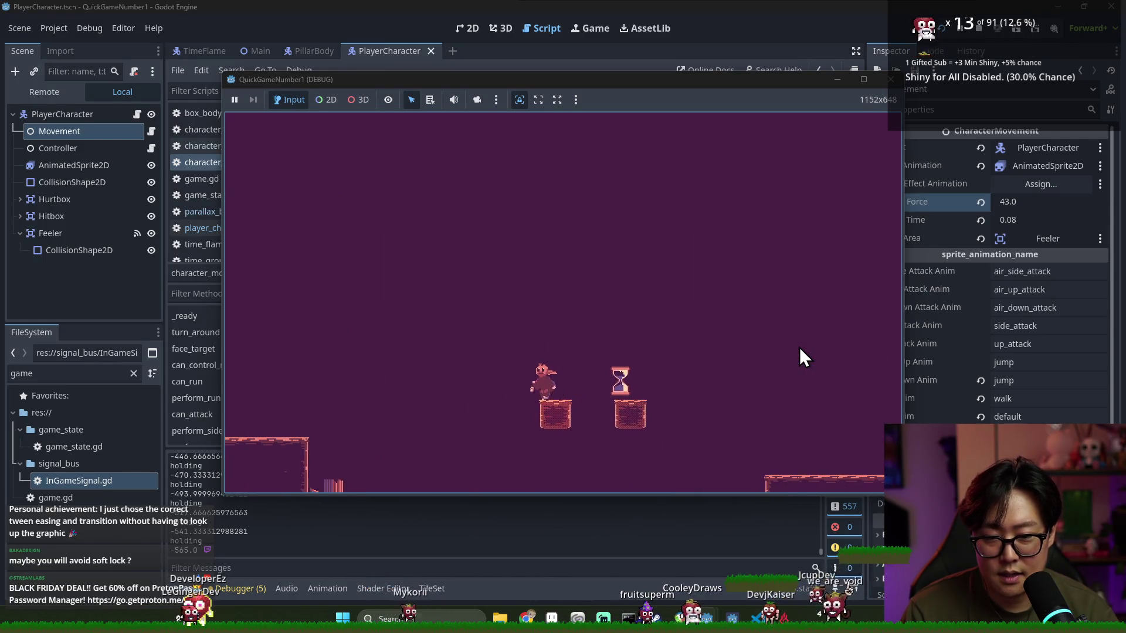
{"action": "key", "text": "Left"}
Jump toward the pillar and onto the long floating platform, then stop the game with F8
{"action": "key", "text": "Right"}
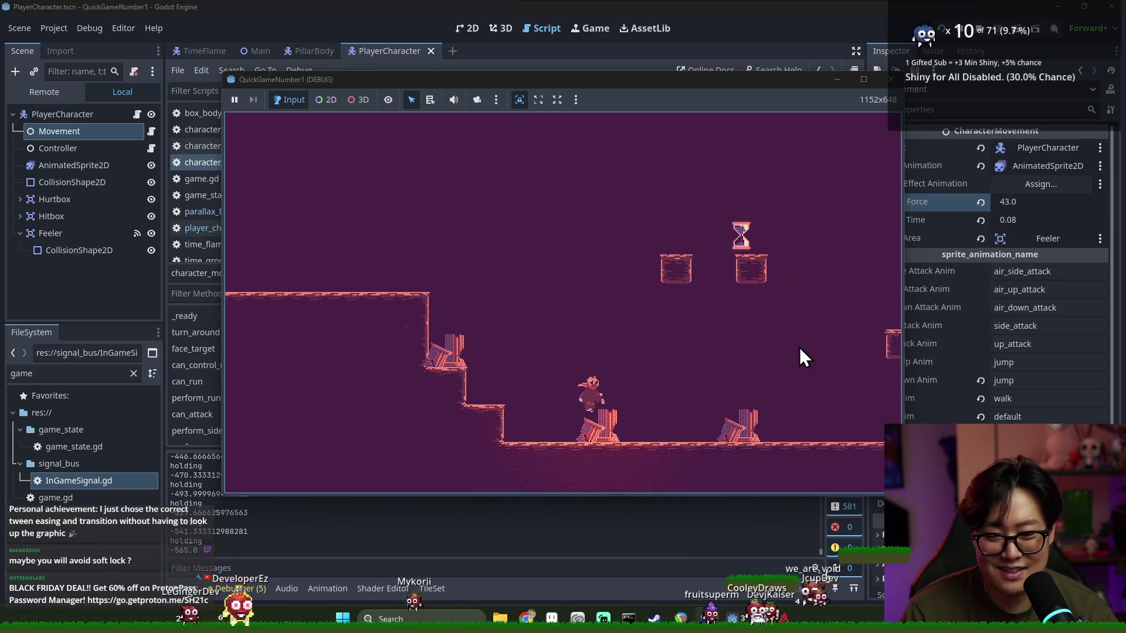
{"action": "key", "text": "space"}
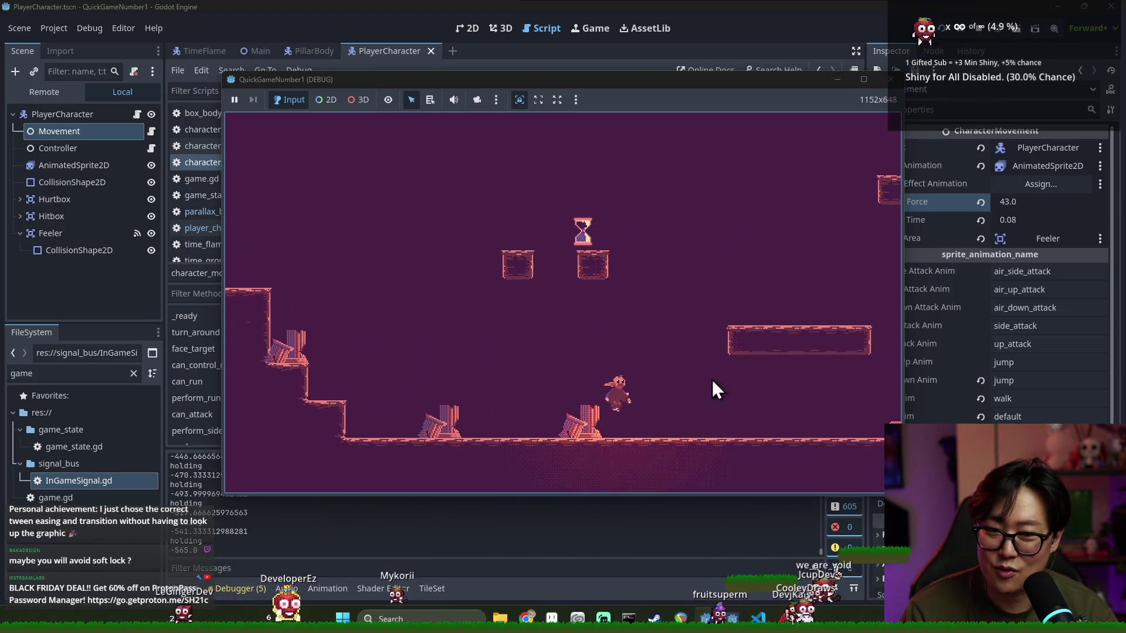
{"action": "key", "text": "Right"}
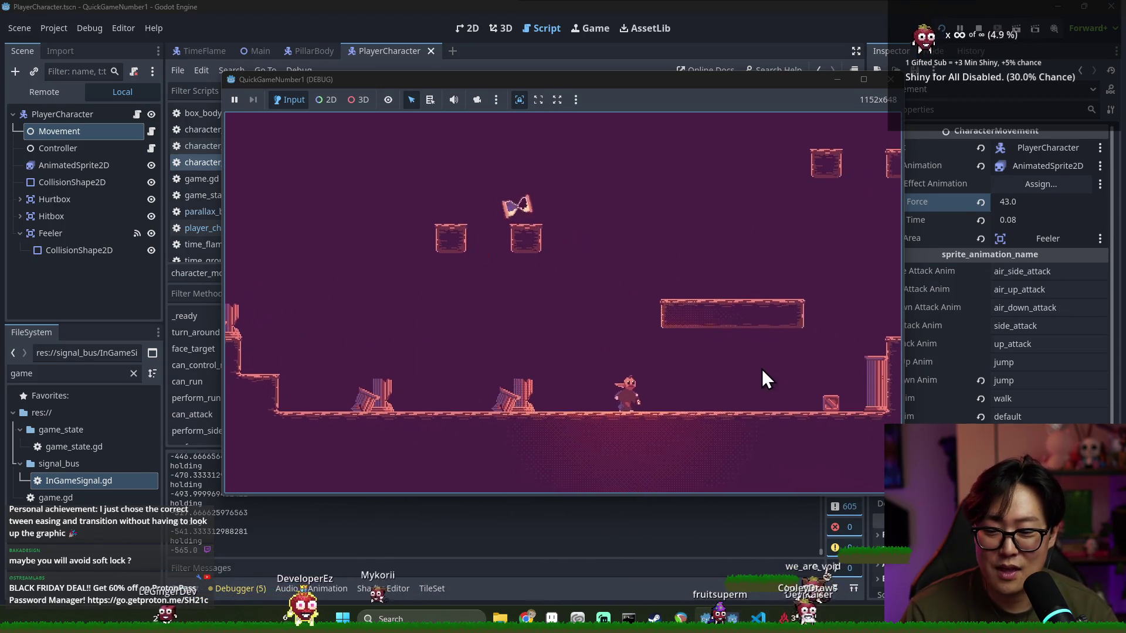
{"action": "key", "text": "space"}
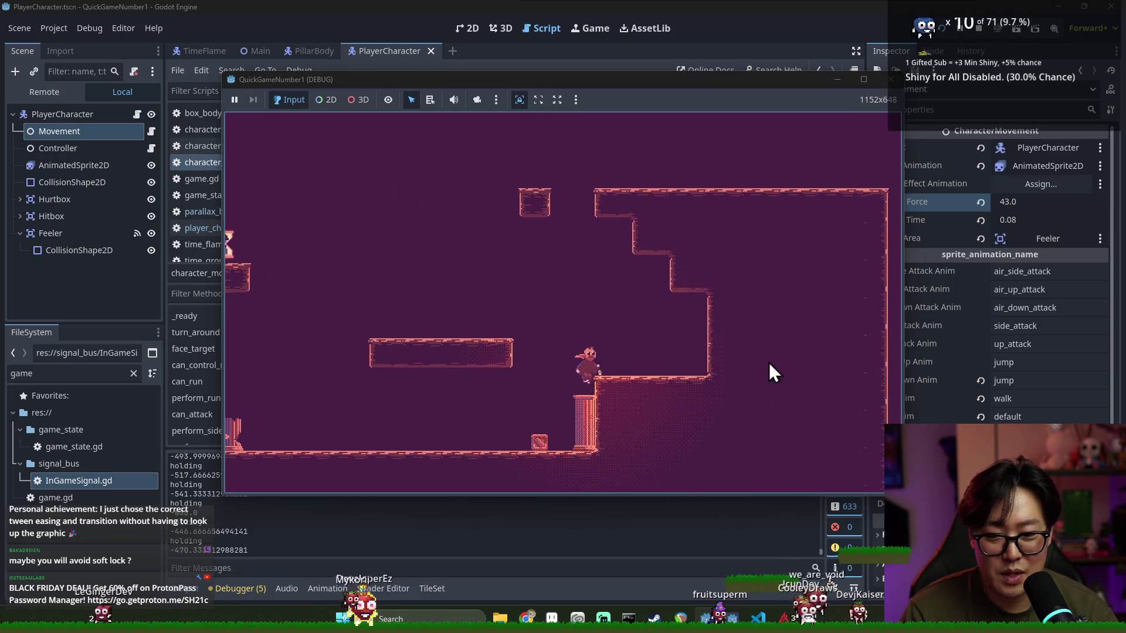
{"action": "key", "text": "Left"}
{"action": "key", "text": "space"}
{"action": "key", "text": "Left"}
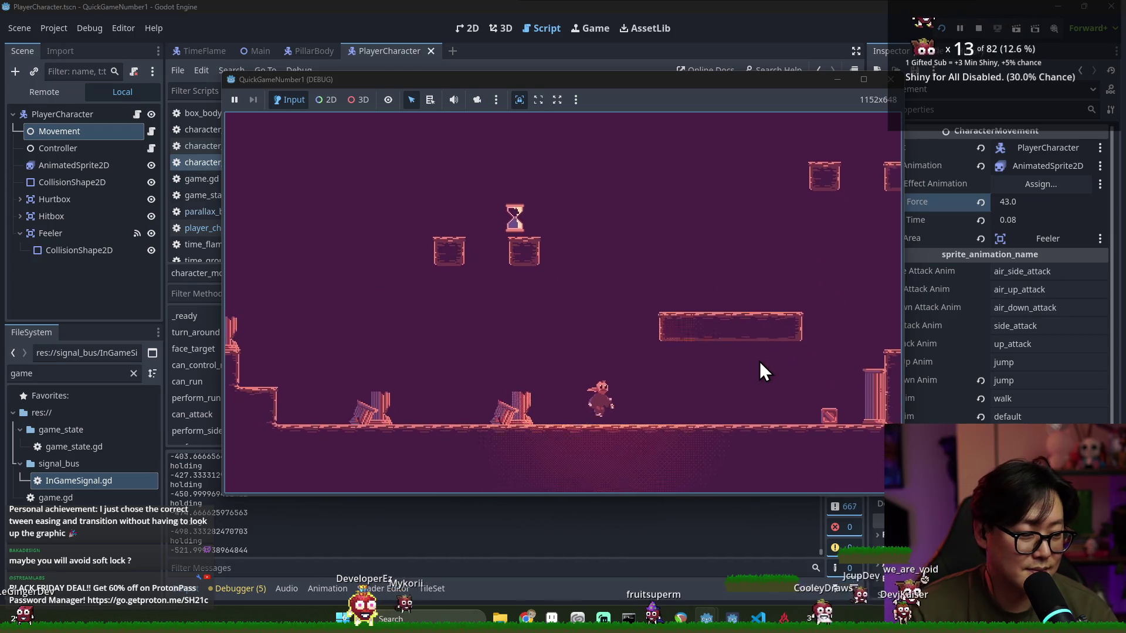
{"action": "key", "text": "Right"}
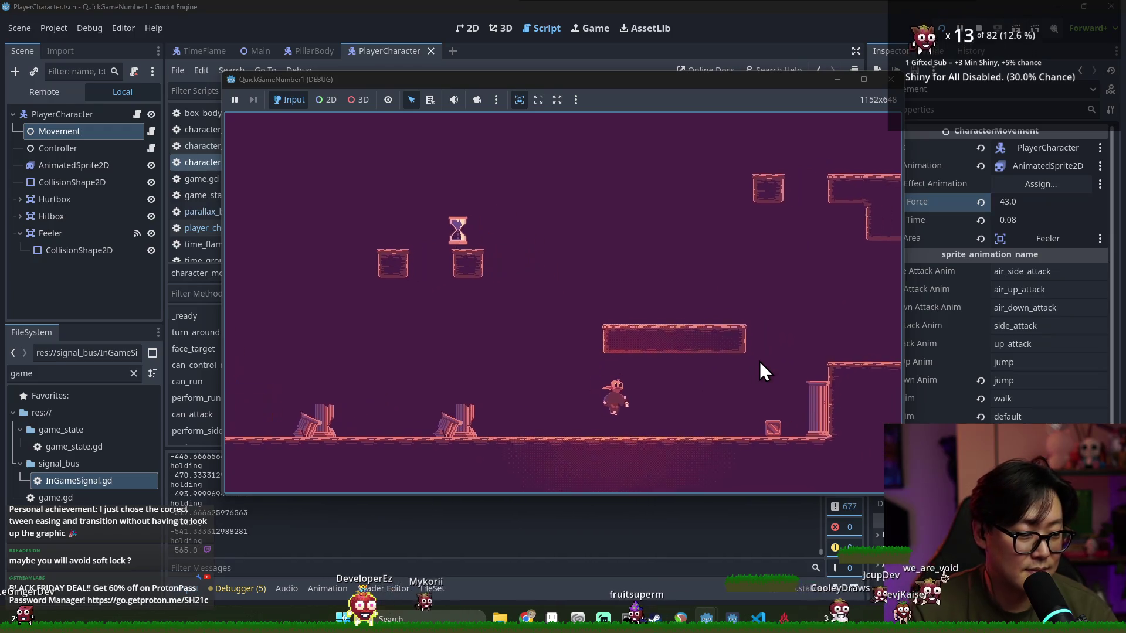
{"action": "key", "text": "space"}
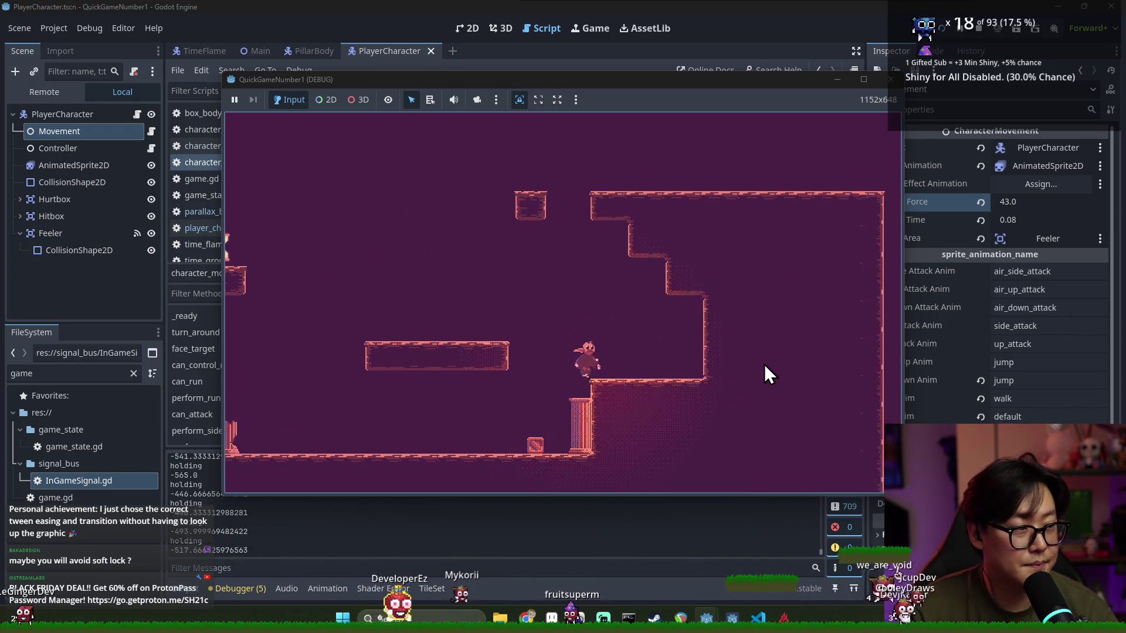
{"action": "key", "text": "Left"}
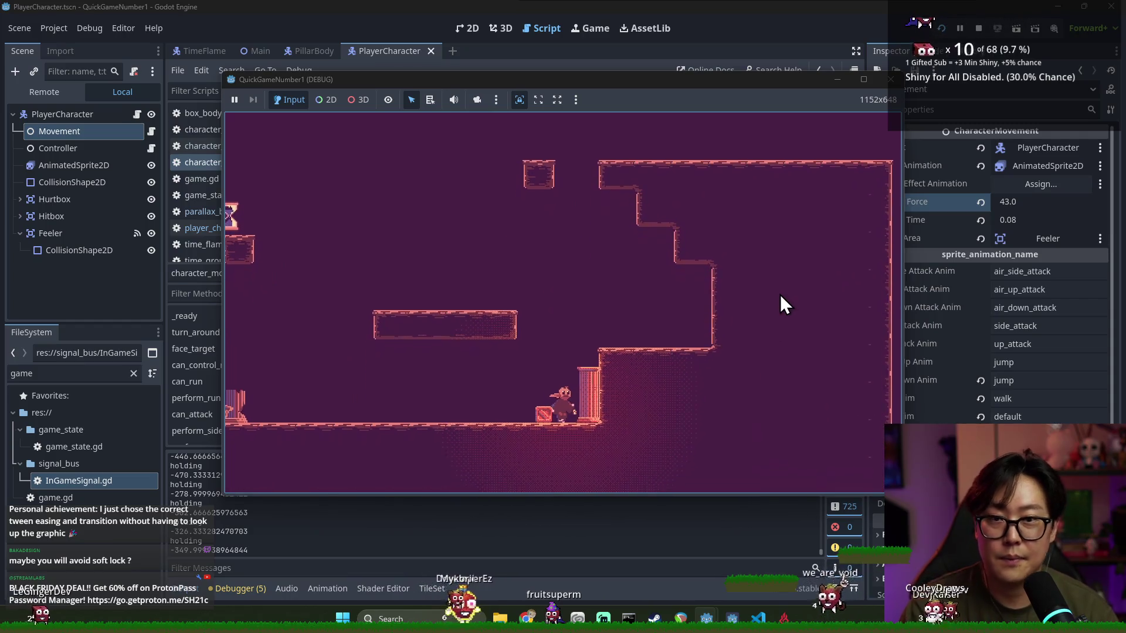
{"action": "key", "text": "F8"}
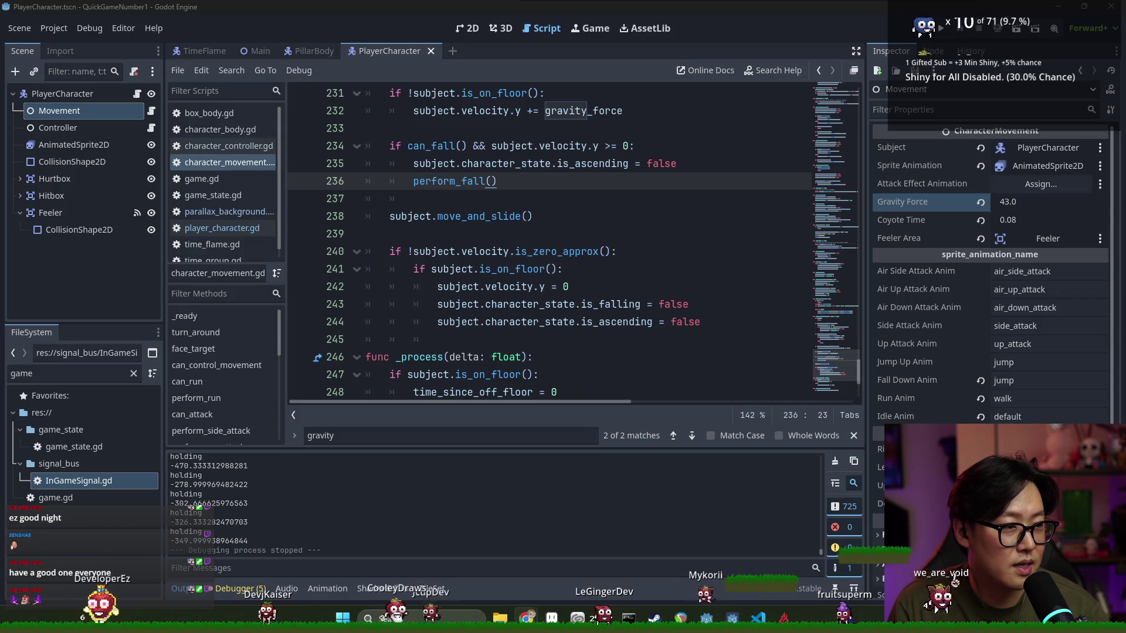
Drag the Chrome Creator Dashboard raid-browser window over the Godot editor
{"action": "mouse_move", "coordinate": [1125, 159]}
{"action": "left_mouse_down"}
{"action": "mouse_move", "coordinate": [939, 159]}
{"action": "mouse_move", "coordinate": [557, 80]}
{"action": "left_mouse_up"}
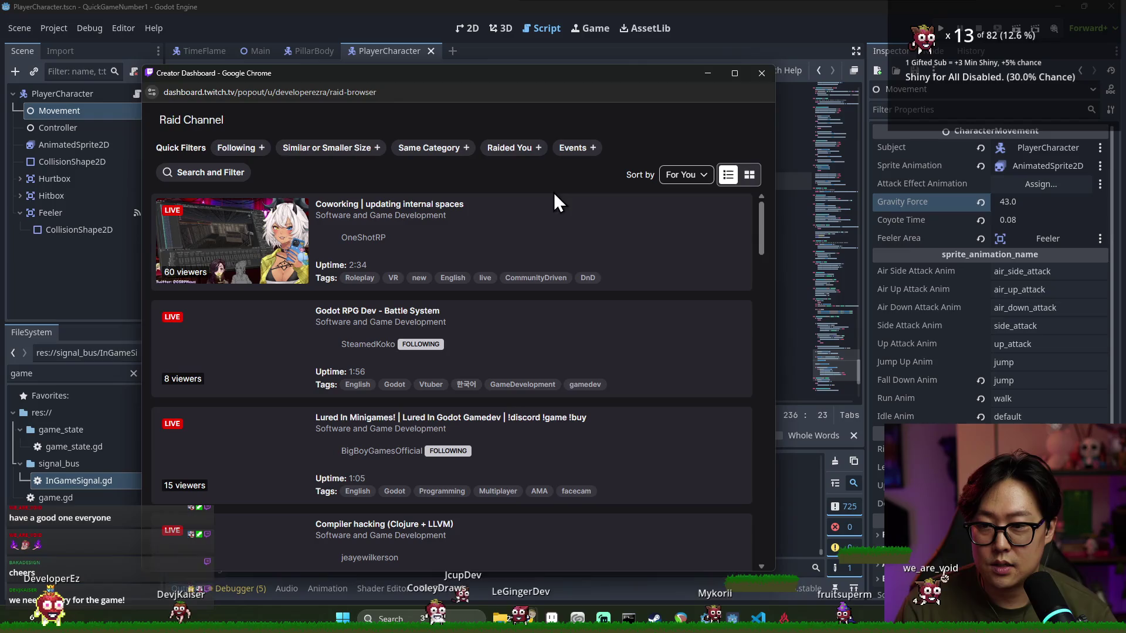
Apply the Following filter to the raid channel list, then bring Godot back to the front
{"action": "left_click", "coordinate": [237, 147]}
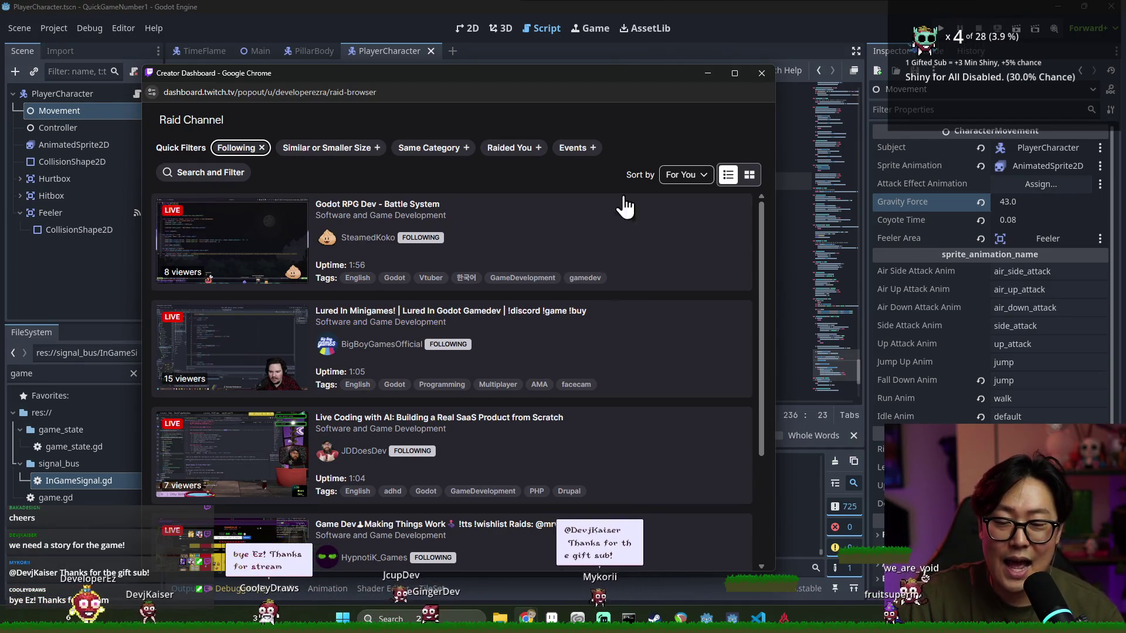
{"action": "left_click", "coordinate": [654, 3]}
Launch Aseprite from the system search
{"action": "key", "text": "alt+Tab"}
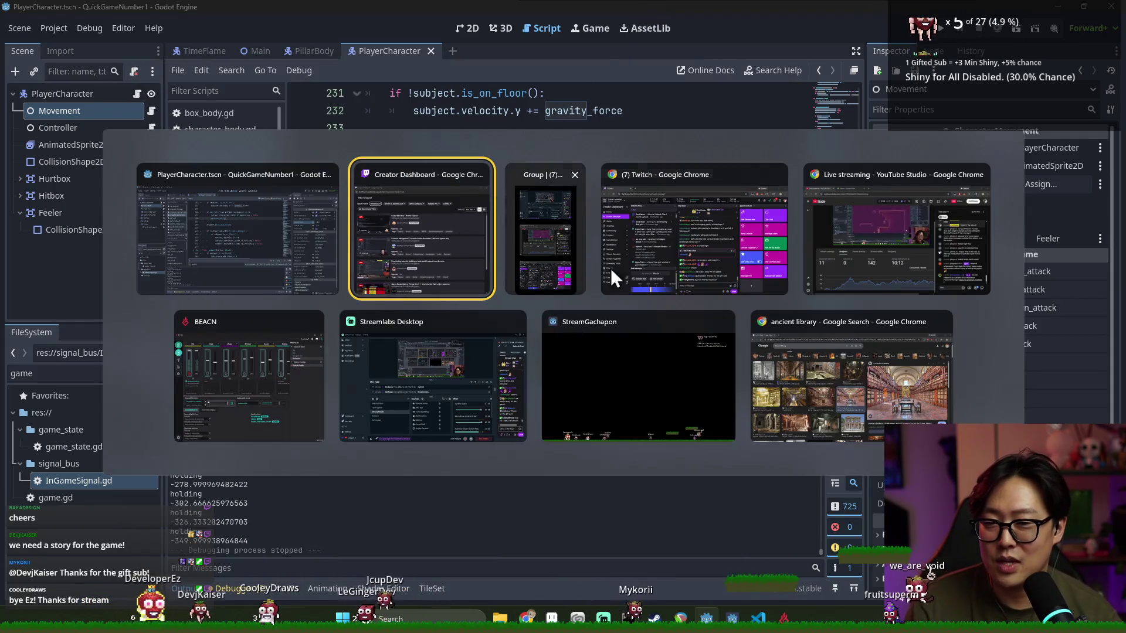
{"action": "key", "text": "Escape"}
{"action": "key", "text": "alt+Tab"}
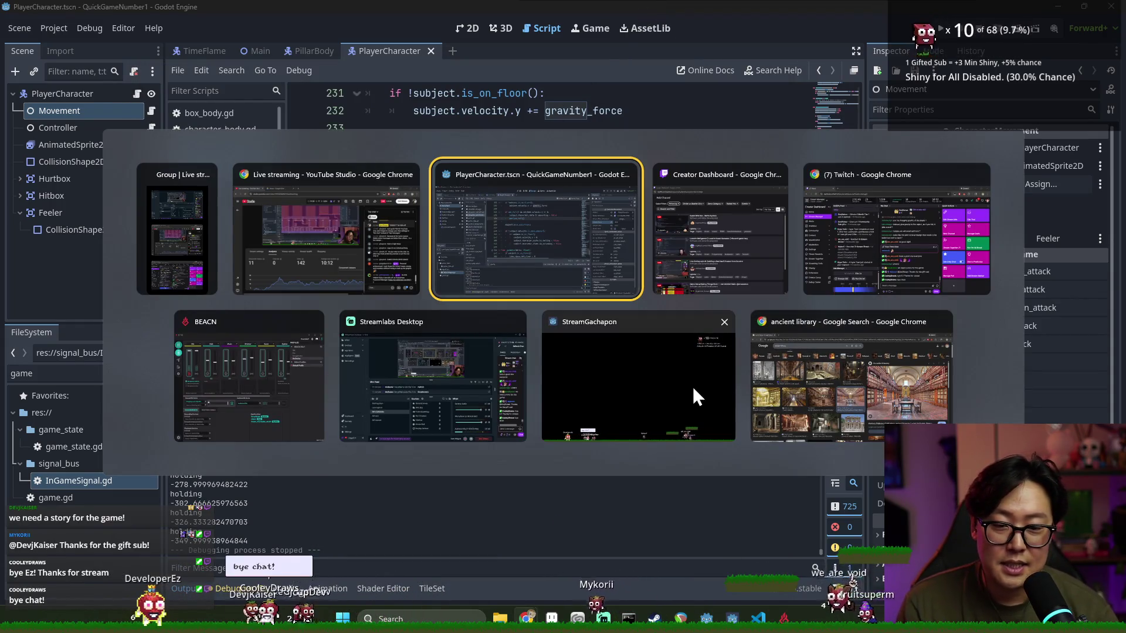
{"action": "left_click", "coordinate": [692, 386]}
{"action": "key", "text": "alt+Tab"}
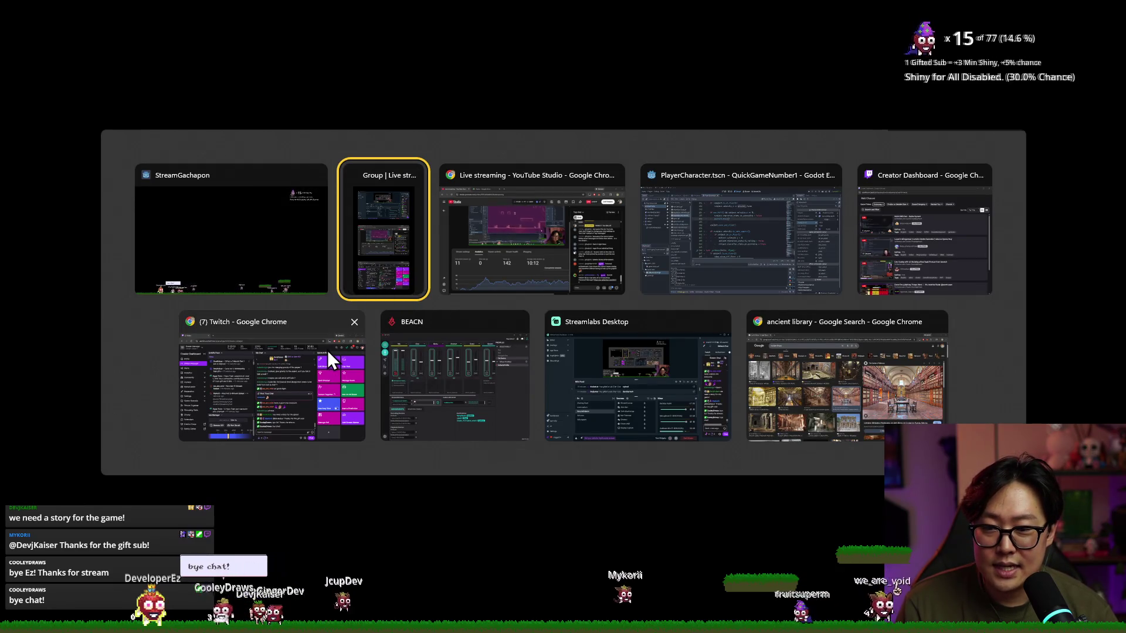
{"action": "key", "text": "super"}
{"action": "type", "text": "aseprite"}
{"action": "key", "text": "Return"}
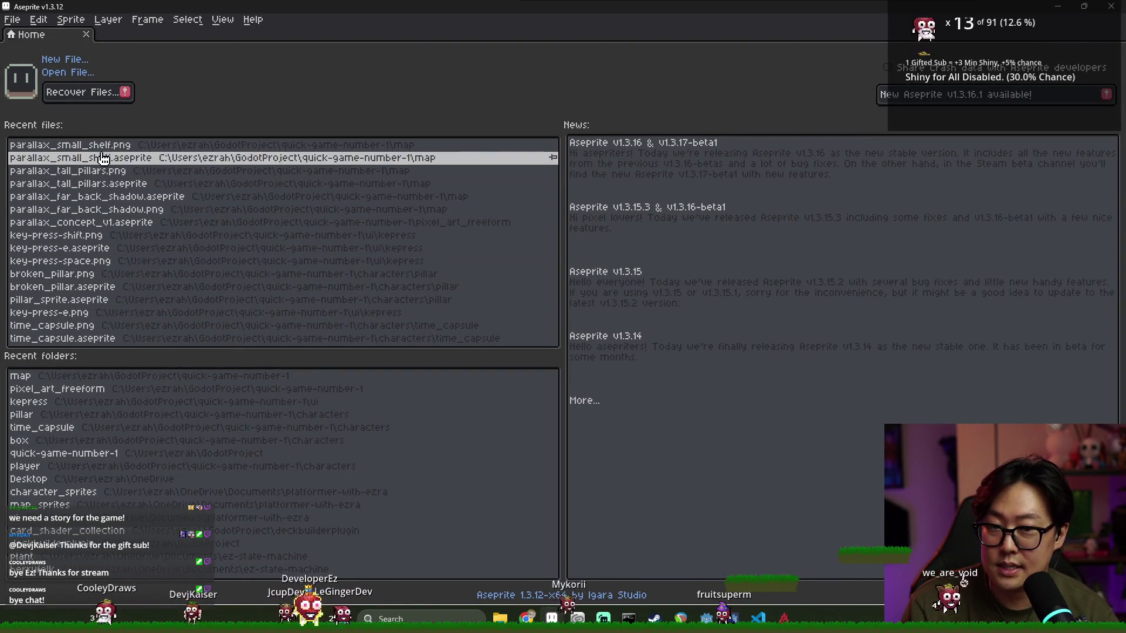
Open brainstorm_art.aseprite from the pixel_art_freeform folder
{"action": "key", "text": "ctrl+o"}
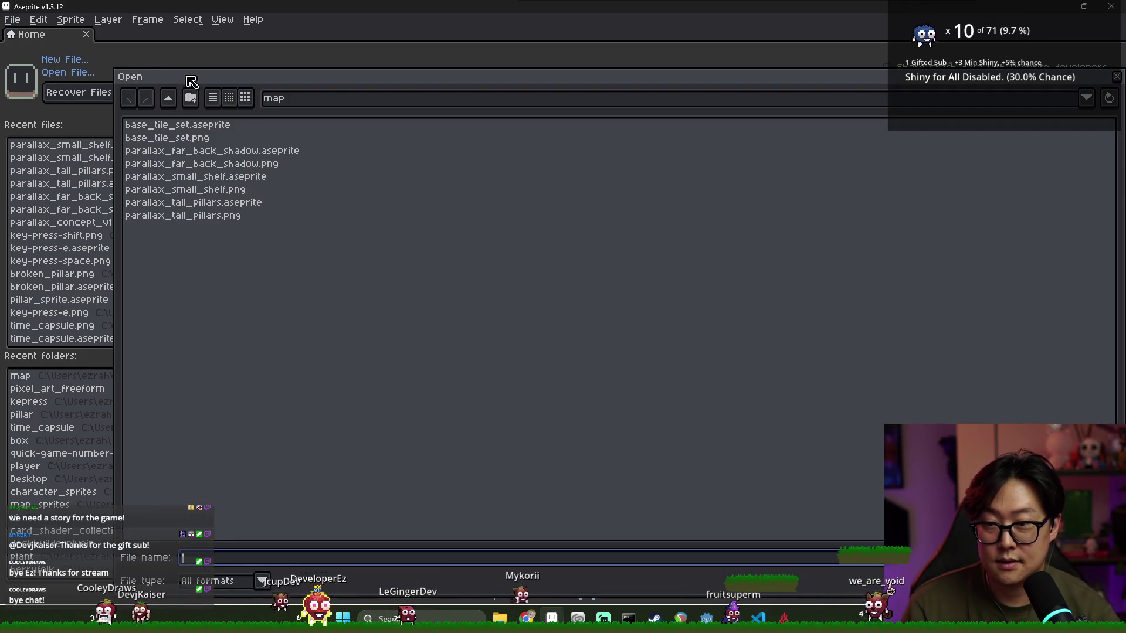
{"action": "key", "text": "BackSpace"}
{"action": "double_click", "coordinate": [179, 178]}
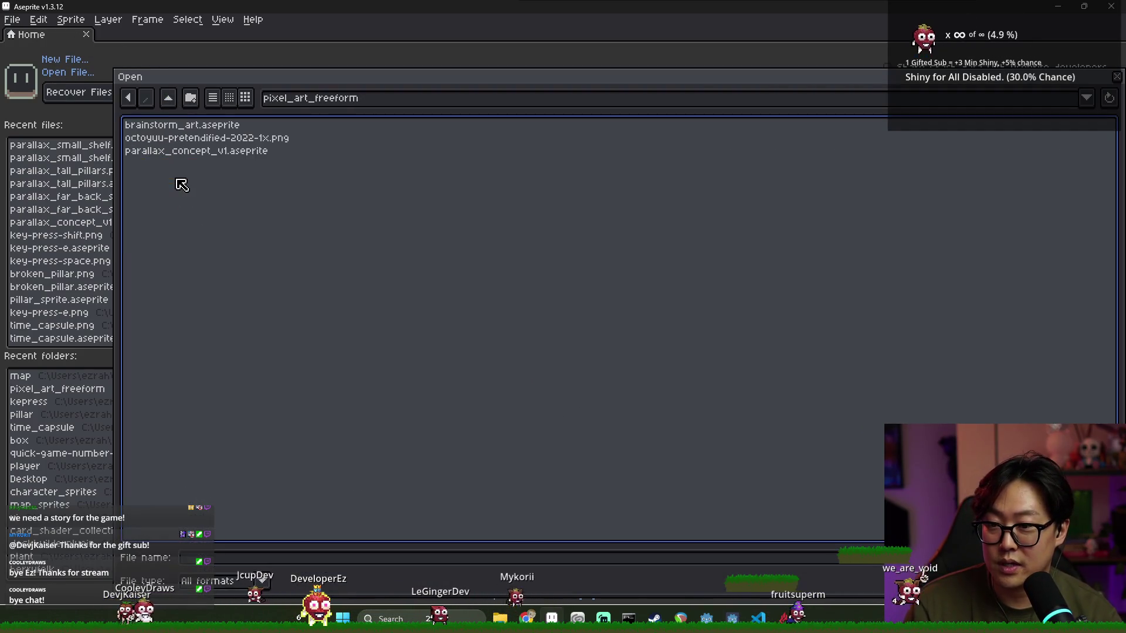
{"action": "left_click", "coordinate": [241, 140]}
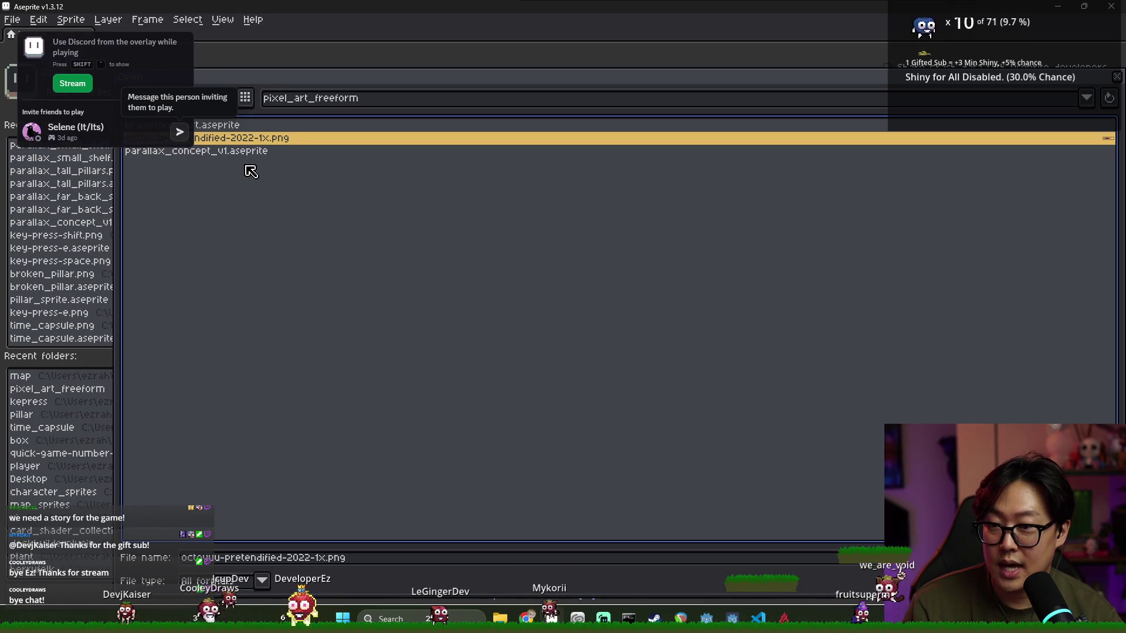
{"action": "left_click", "coordinate": [237, 126]}
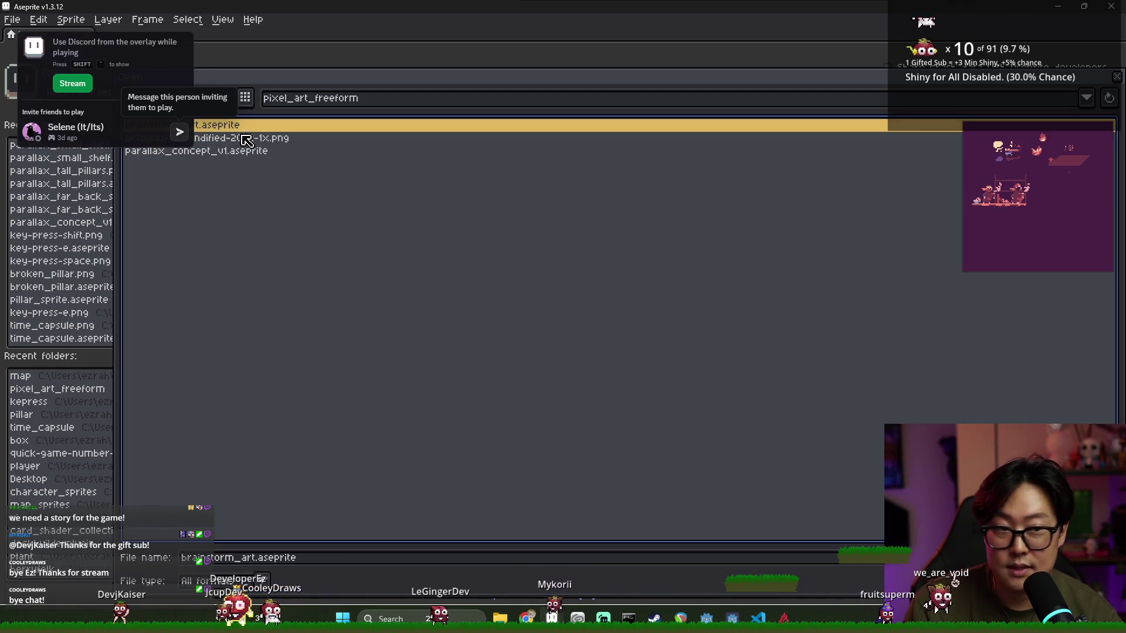
{"action": "key", "text": "Return"}
{"action": "scroll", "coordinate": [542, 289], "scroll_direction": "up", "scroll_amount": 3}
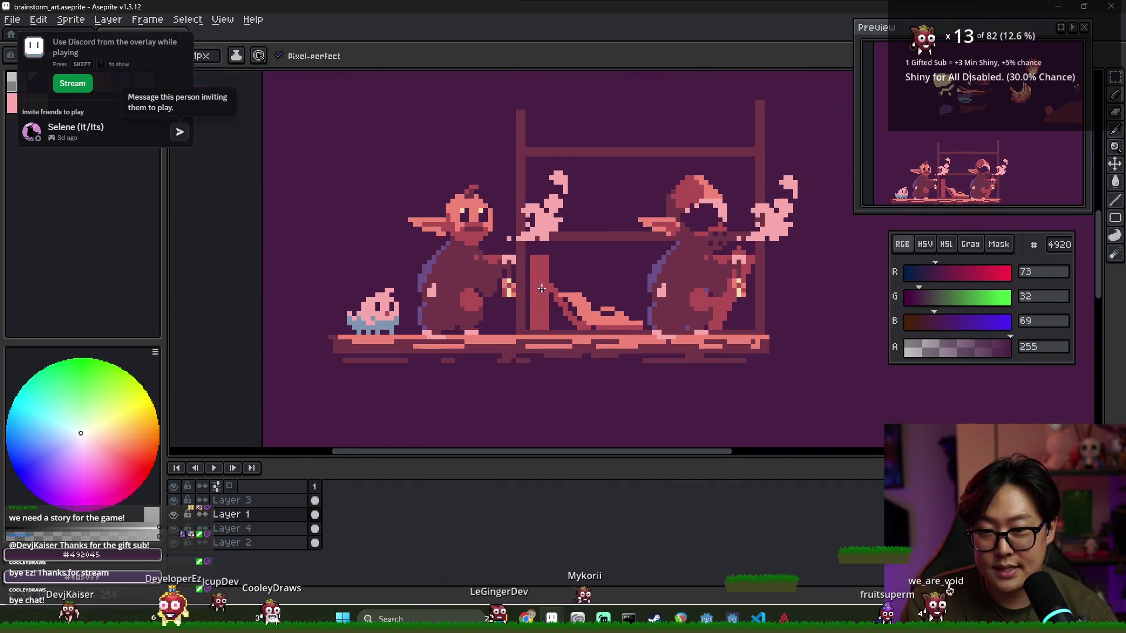
Zoom around the two-characters-at-a-shelf concept scene, then close Aseprite
{"action": "scroll", "coordinate": [493, 290], "scroll_direction": "down", "scroll_amount": 1}
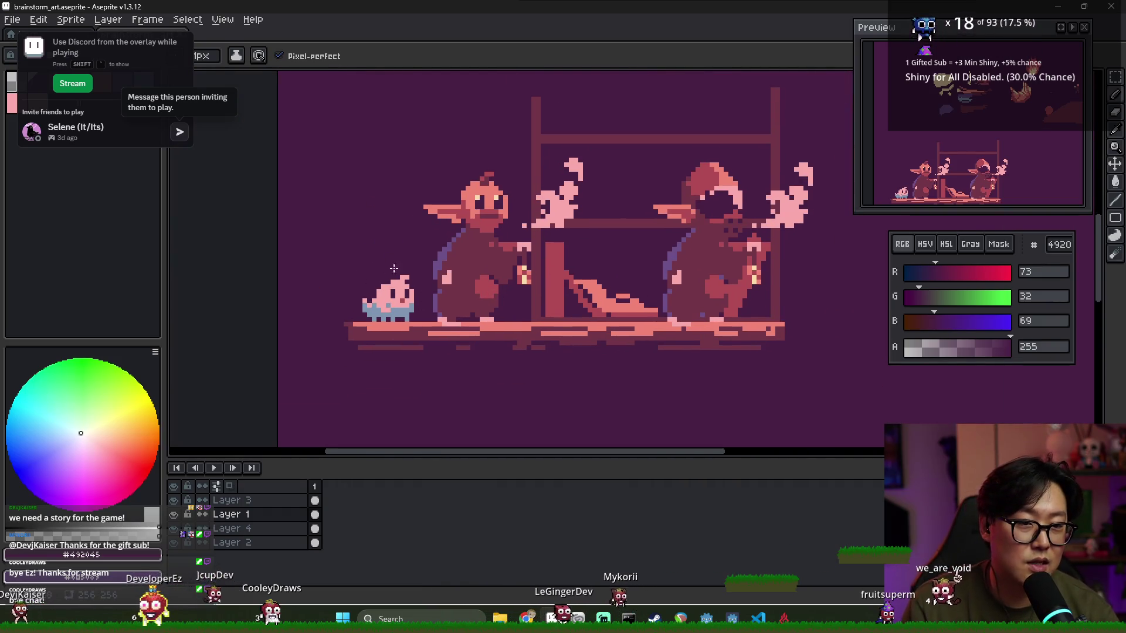
{"action": "scroll", "coordinate": [433, 281], "scroll_direction": "down", "scroll_amount": 1}
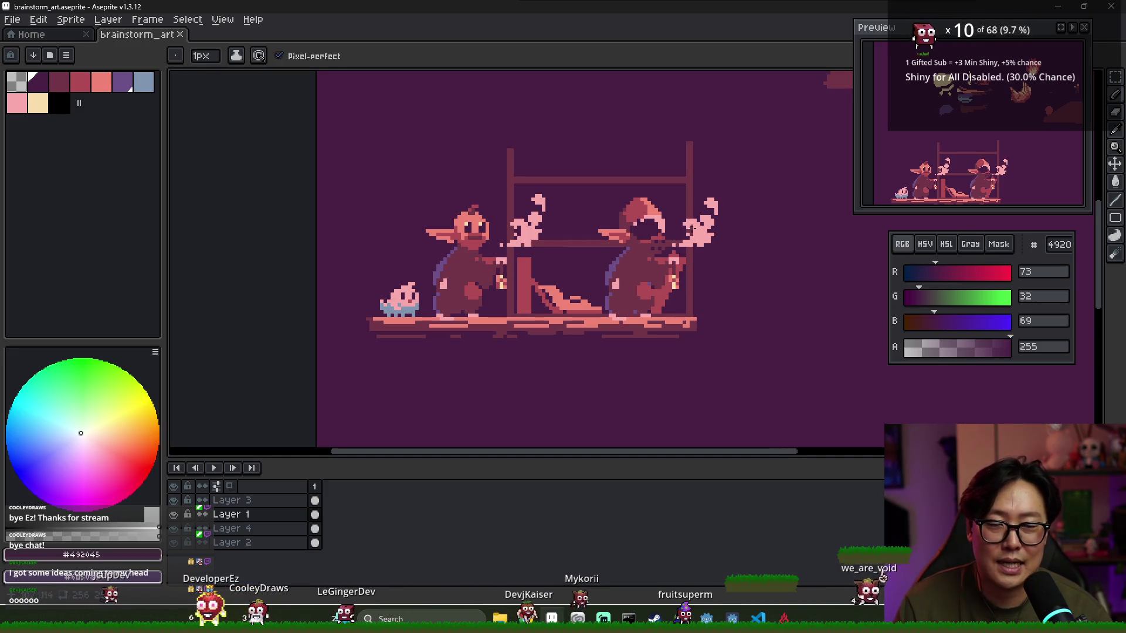
{"action": "left_click", "coordinate": [1115, 14]}
Switch to the Twitch raid browser and scroll through the followed live channels
{"action": "key", "text": "alt+Tab"}
{"action": "left_click", "coordinate": [702, 256]}
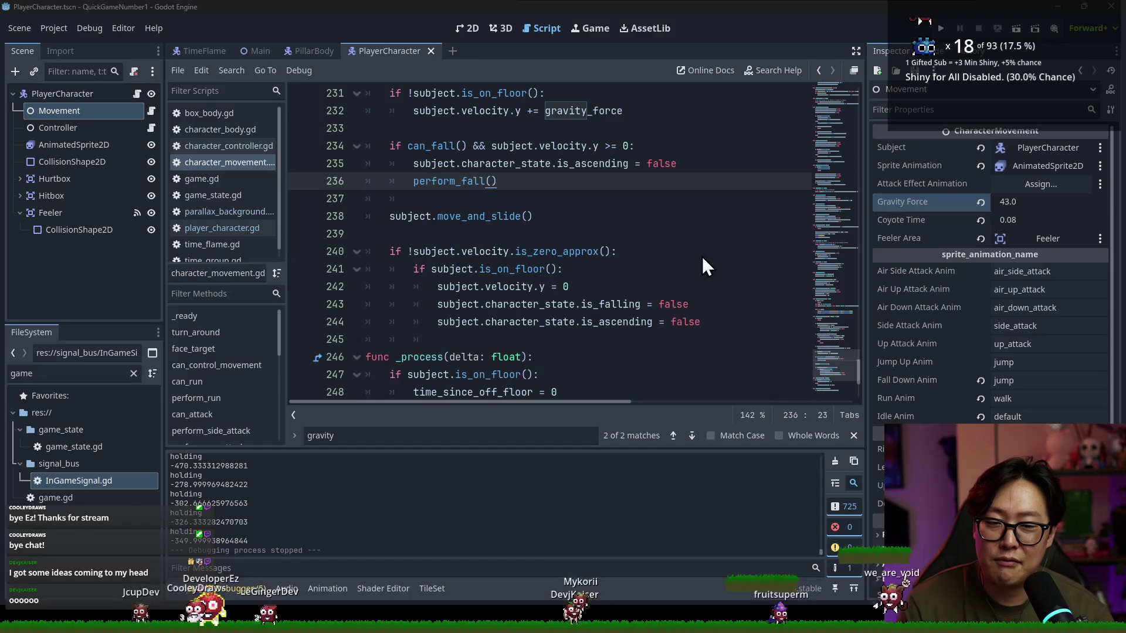
{"action": "key", "text": "alt+Tab"}
{"action": "left_click", "coordinate": [929, 244]}
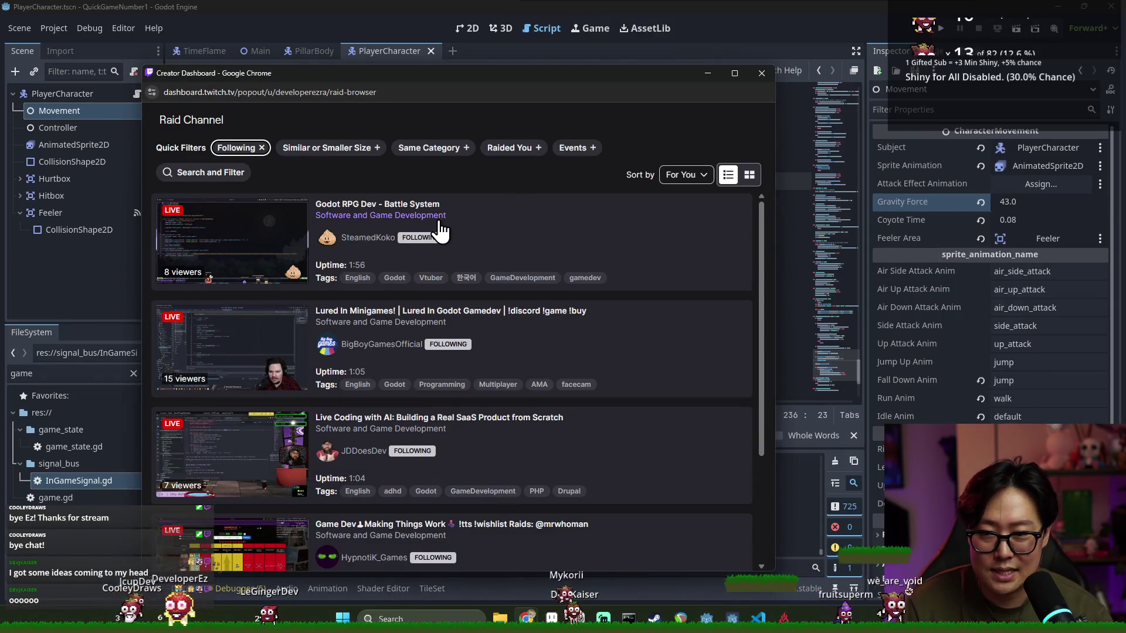
{"action": "scroll", "coordinate": [481, 270], "scroll_direction": "down", "scroll_amount": 2}
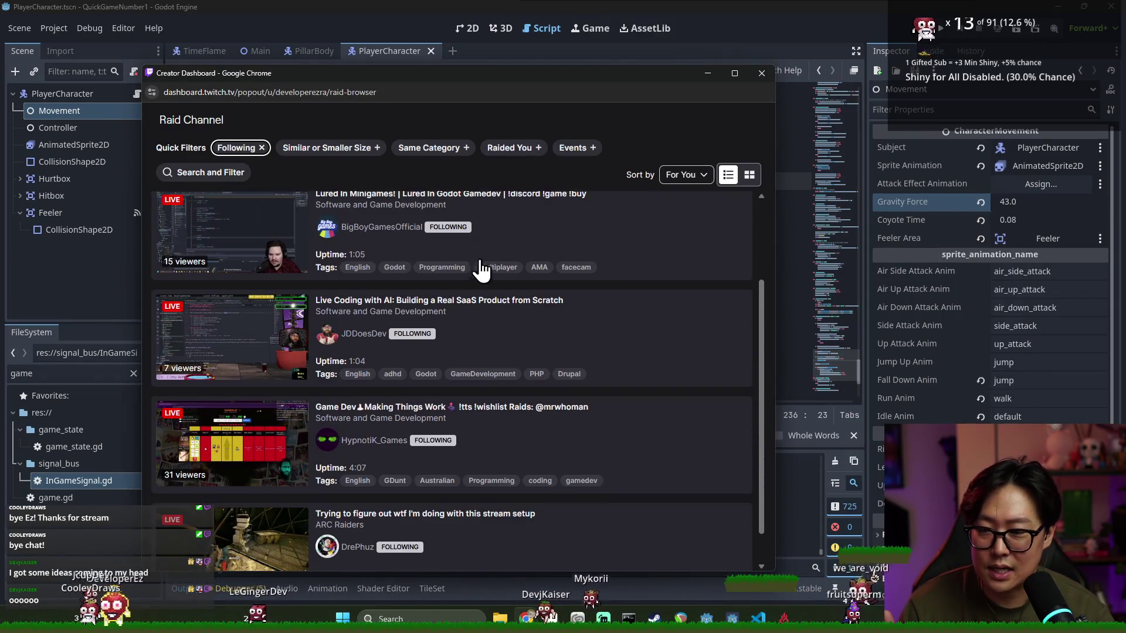
{"action": "scroll", "coordinate": [420, 270], "scroll_direction": "down", "scroll_amount": 1}
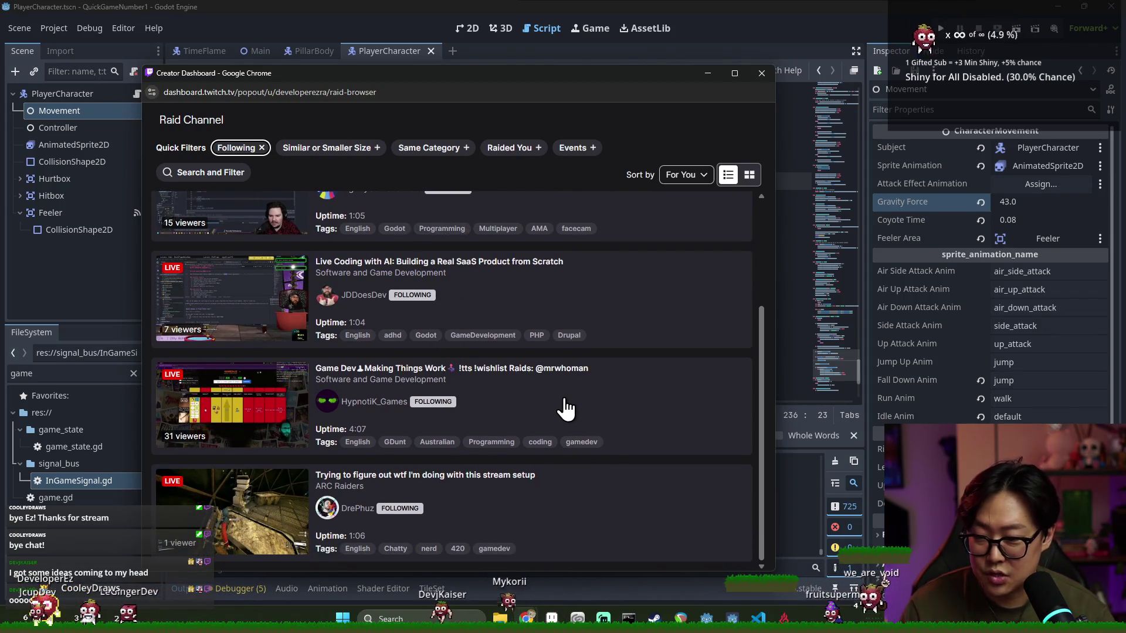
{"action": "scroll", "coordinate": [528, 409], "scroll_direction": "up", "scroll_amount": 3}
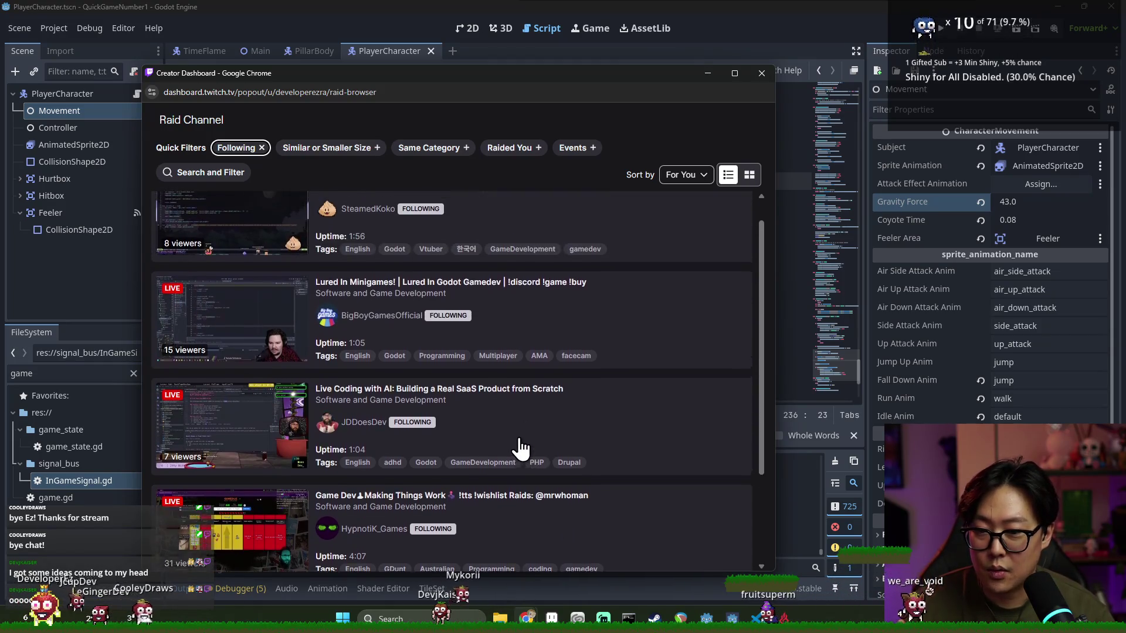